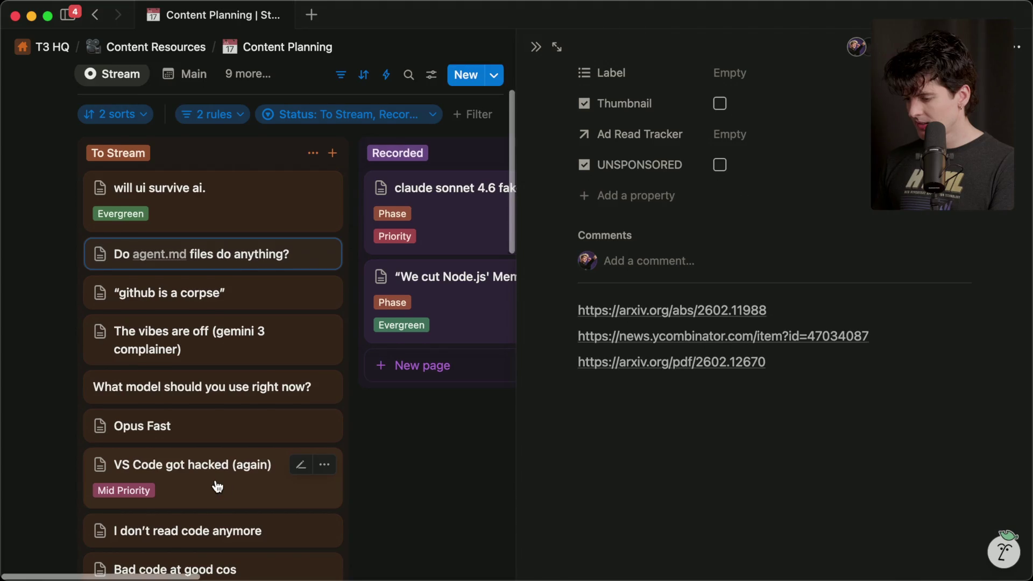
# - Open the agent.md card's arXiv abstract, Hacker News discussion and SkillsBench PDF links
pyautogui.scroll(4, 218, 485)
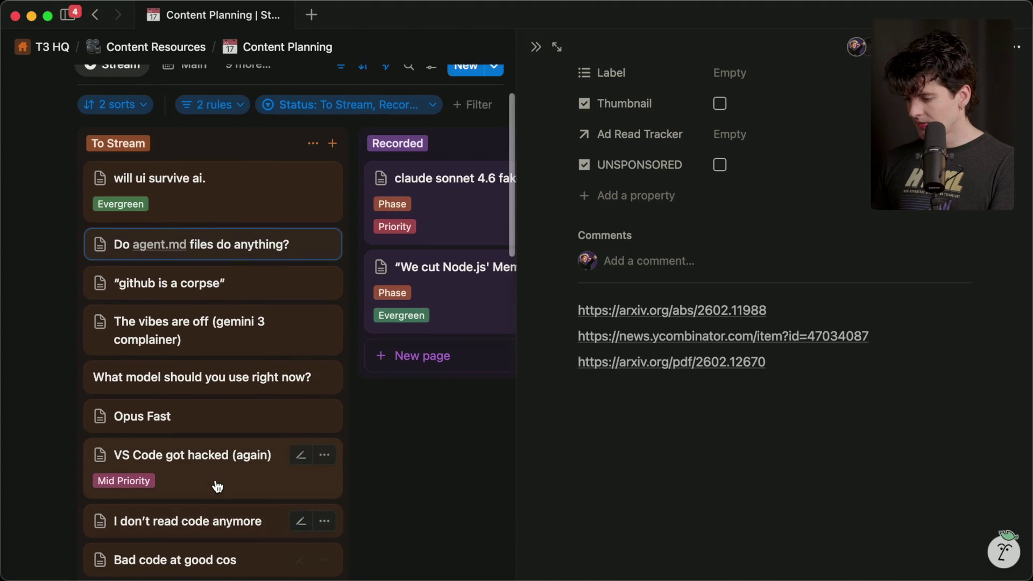
pyautogui.click(654, 309)
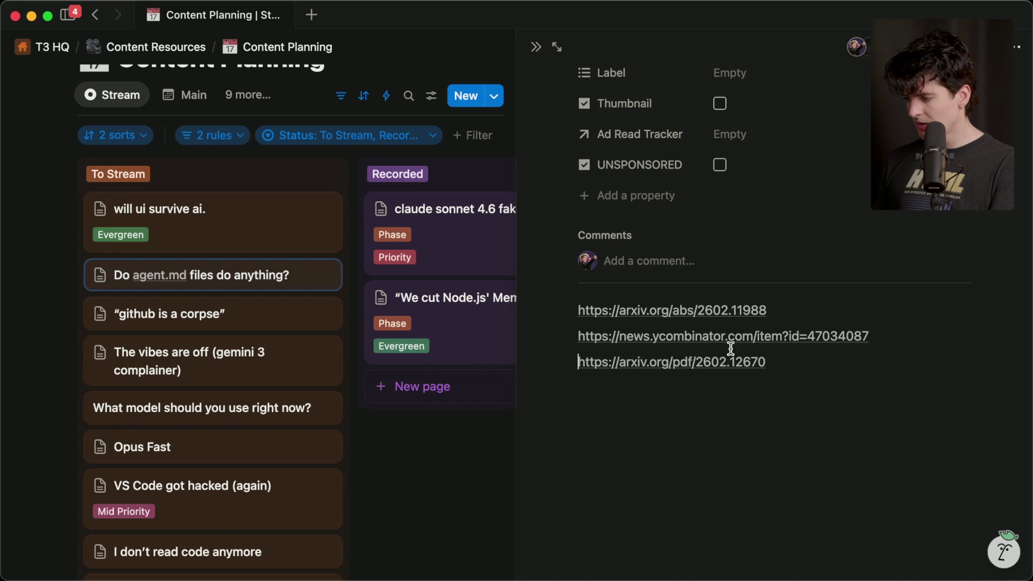
pyautogui.click(731, 338)
pyautogui.press('super+w')
pyautogui.click(695, 363)
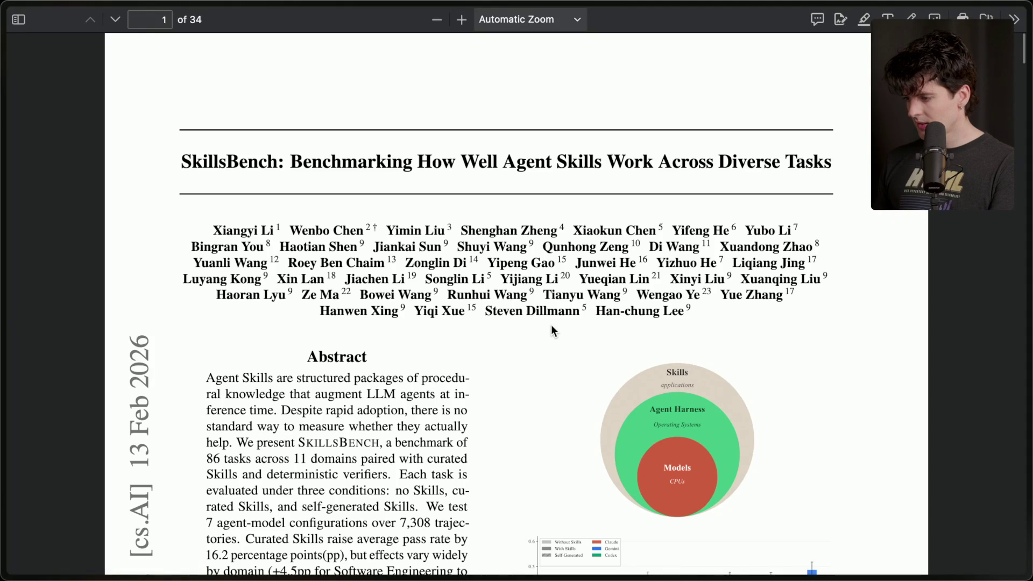
# - Move the arXiv tab above Hacker News, then return to the Twitch stream chat box
pyautogui.moveTo(1030, 287)
pyautogui.click(922, 331)
pyautogui.moveTo(909, 367)
pyautogui.mouseDown()
pyautogui.moveTo(911, 329)
pyautogui.moveTo(901, 411)
pyautogui.mouseUp()
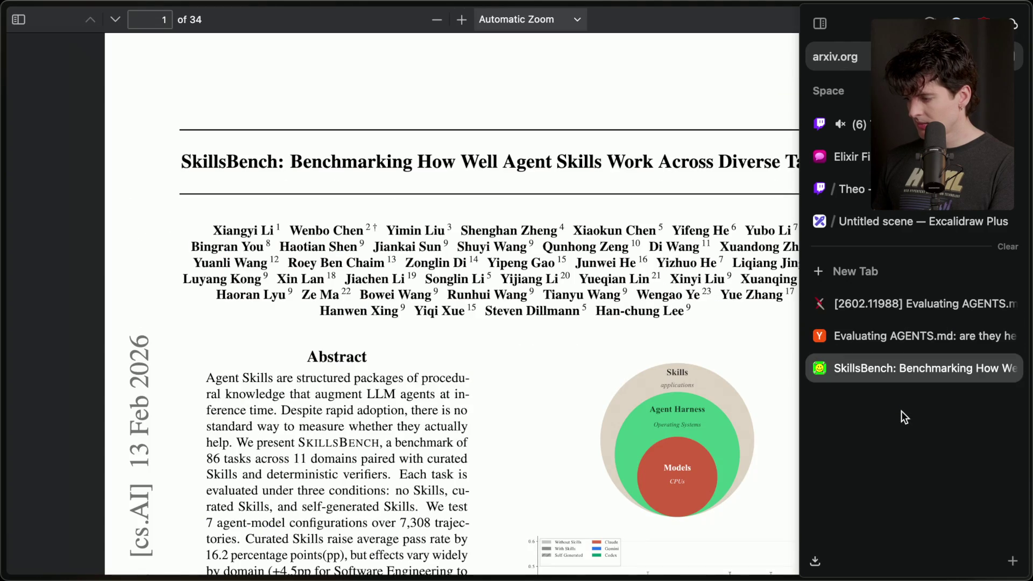
pyautogui.click(856, 124)
pyautogui.click(334, 527)
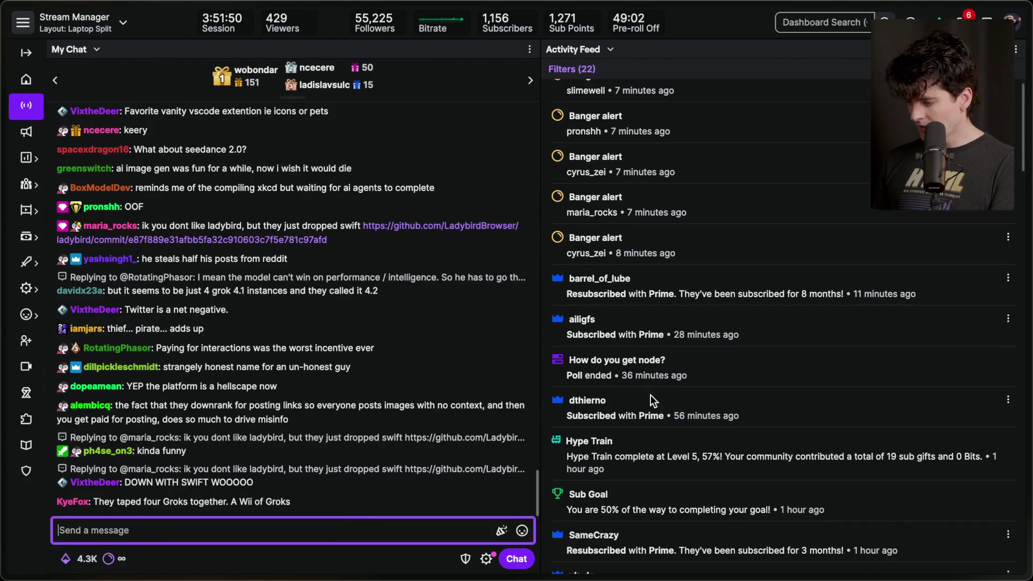
# - Scroll through the Twitch Activity Feed and highlight two subscription entries
pyautogui.scroll(-2, 651, 395)
pyautogui.scroll(-2, 651, 395)
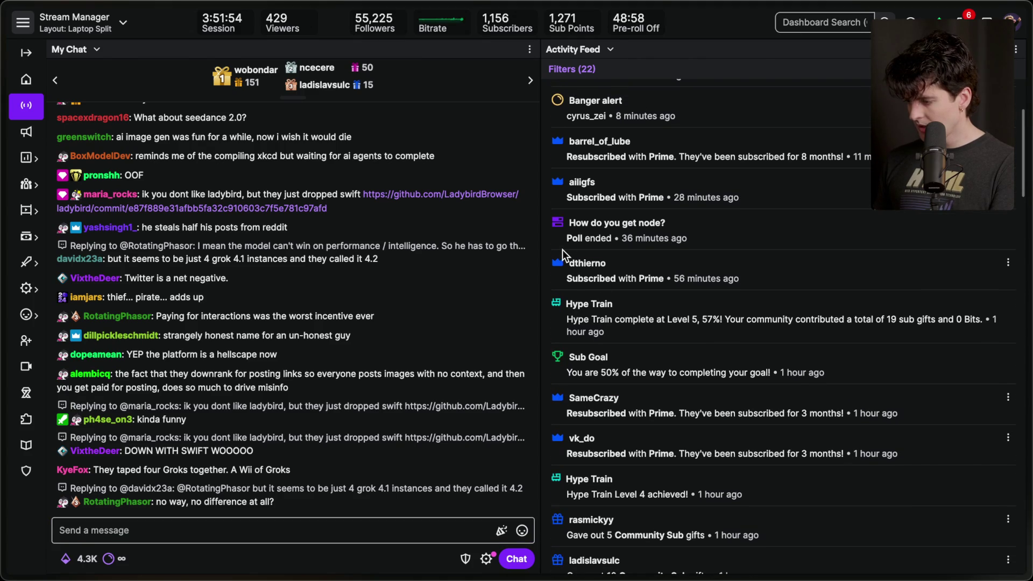
pyautogui.moveTo(565, 278); pyautogui.dragTo(659, 284)
pyautogui.scroll(1, 598, 249)
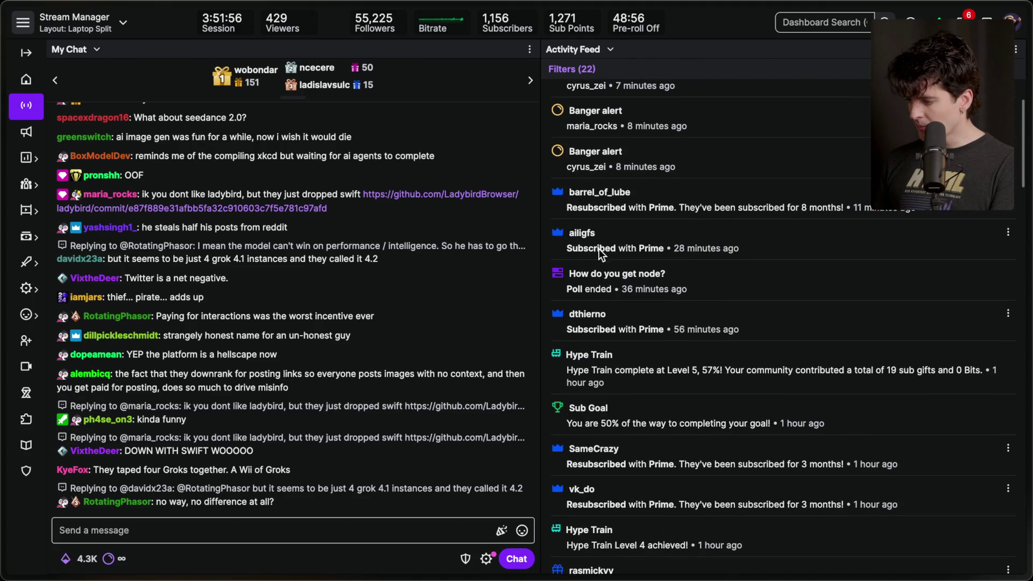
pyautogui.moveTo(566, 248); pyautogui.dragTo(669, 248)
pyautogui.click(669, 247)
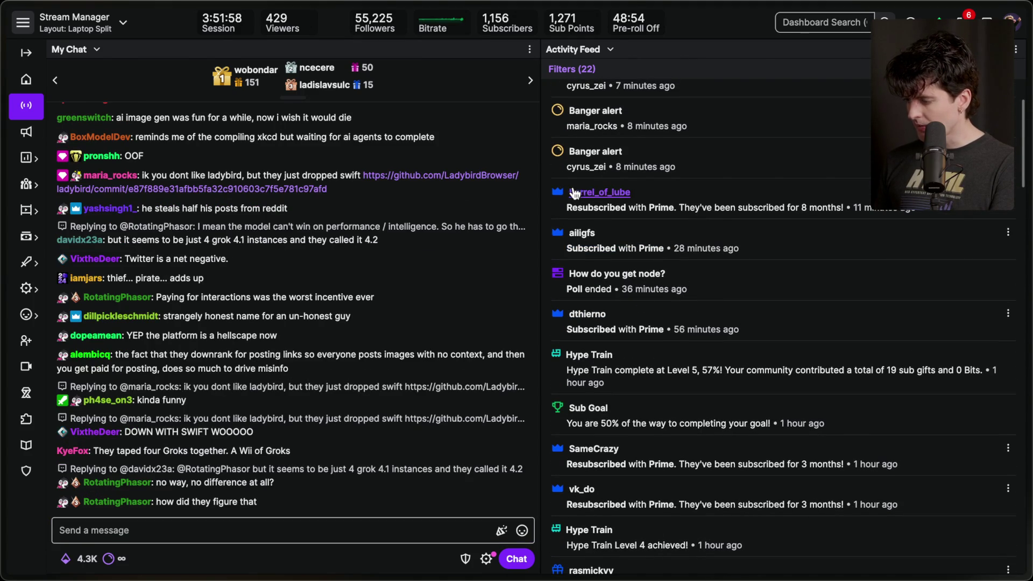
pyautogui.scroll(3, 684, 200)
# - Switch the YouTube chat to Fan funding messages, then bring up the arXiv abstract
pyautogui.press('super+Tab')
pyautogui.press('super+Tab')
pyautogui.press('super+Tab')
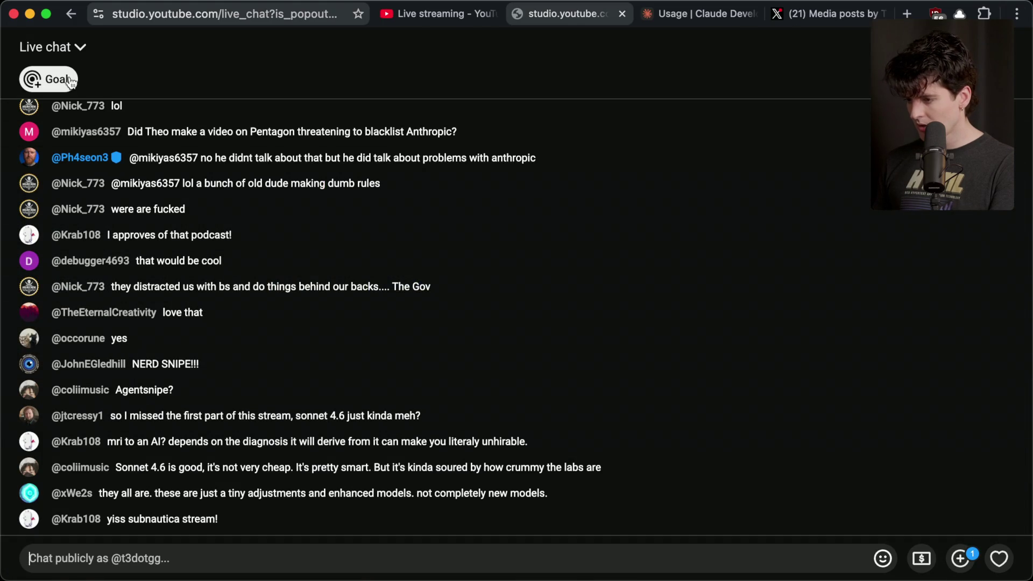
pyautogui.click(74, 47)
pyautogui.click(79, 176)
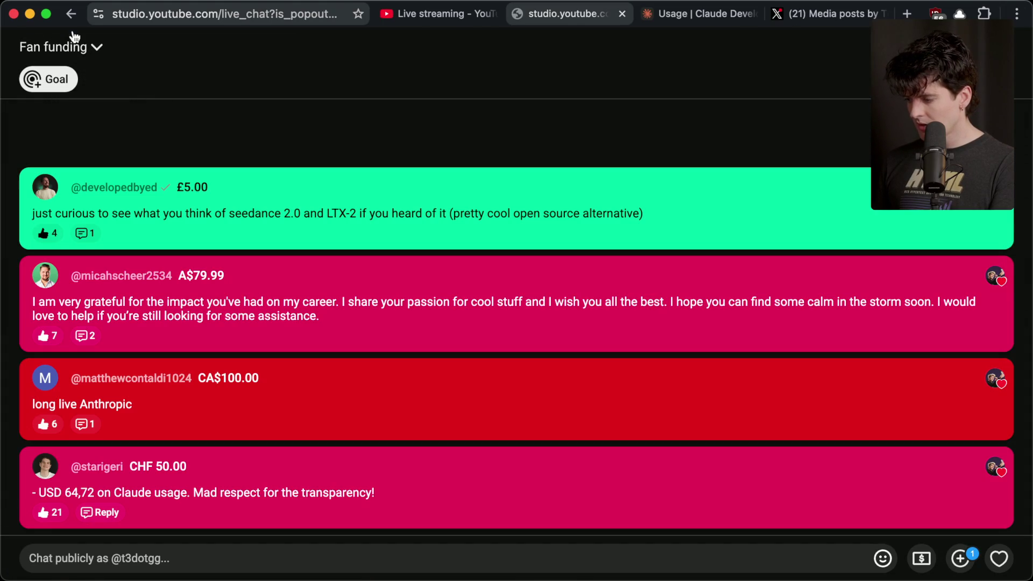
pyautogui.click(77, 51)
pyautogui.press('super+Tab')
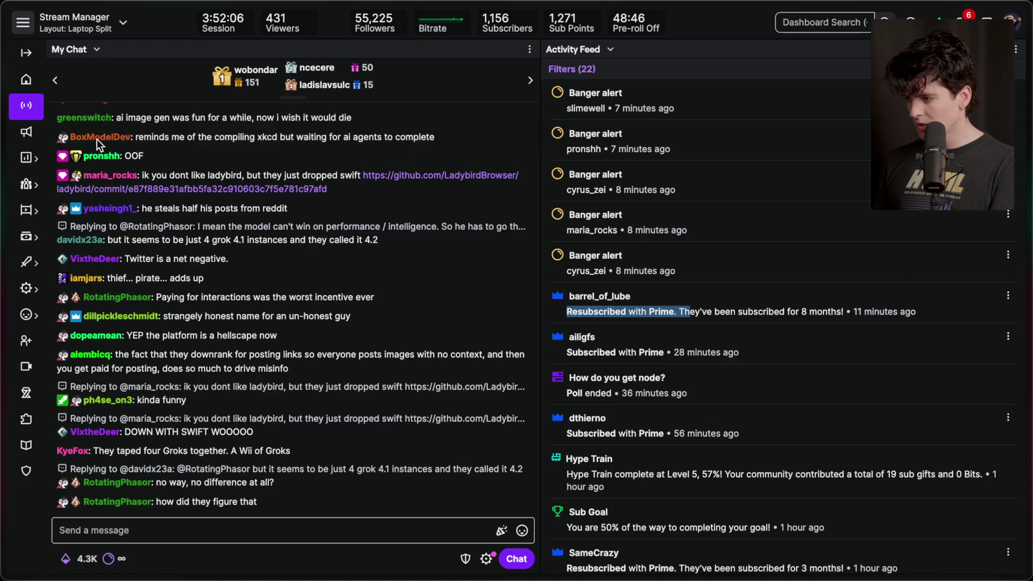
pyautogui.moveTo(1030, 301)
pyautogui.click(918, 308)
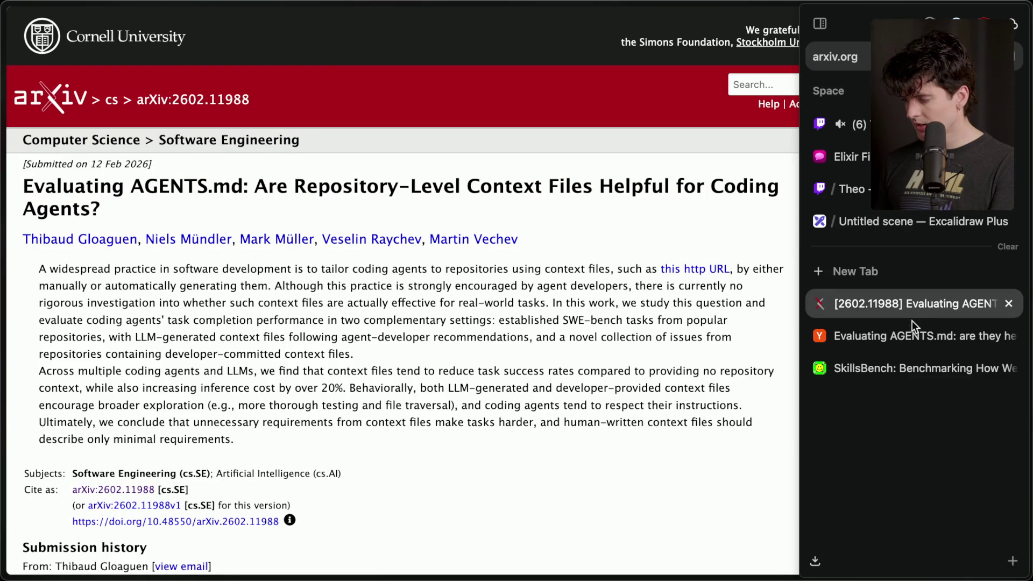
# - Open the Evaluating AGENTS.md PDF in its own tab with the outline hidden, then return to Twitch
pyautogui.click(868, 334)
pyautogui.click(868, 303)
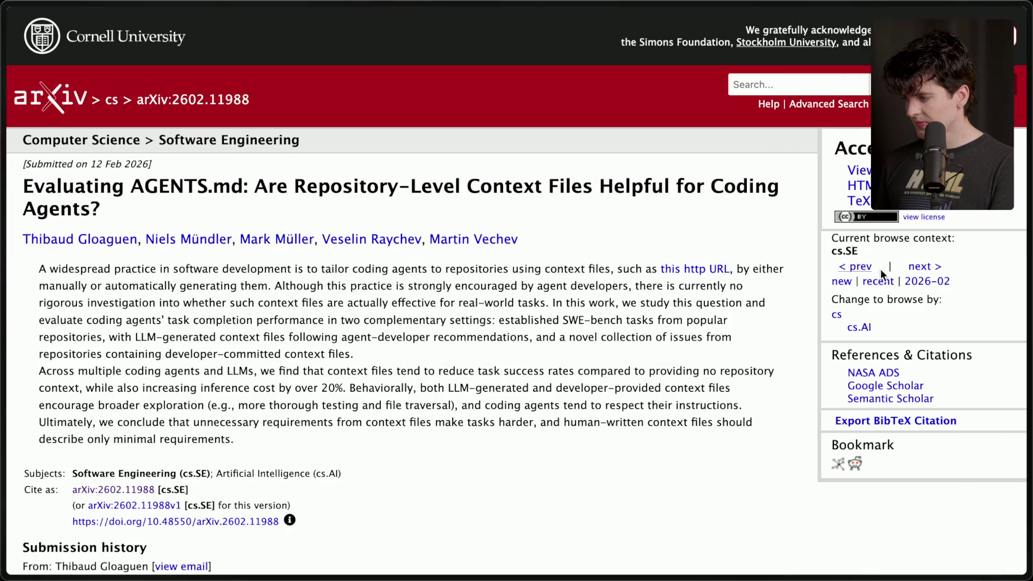
pyautogui.keyDown('super'); pyautogui.click(859, 170); pyautogui.keyUp('super')
pyautogui.moveTo(1031, 308)
pyautogui.click(893, 336)
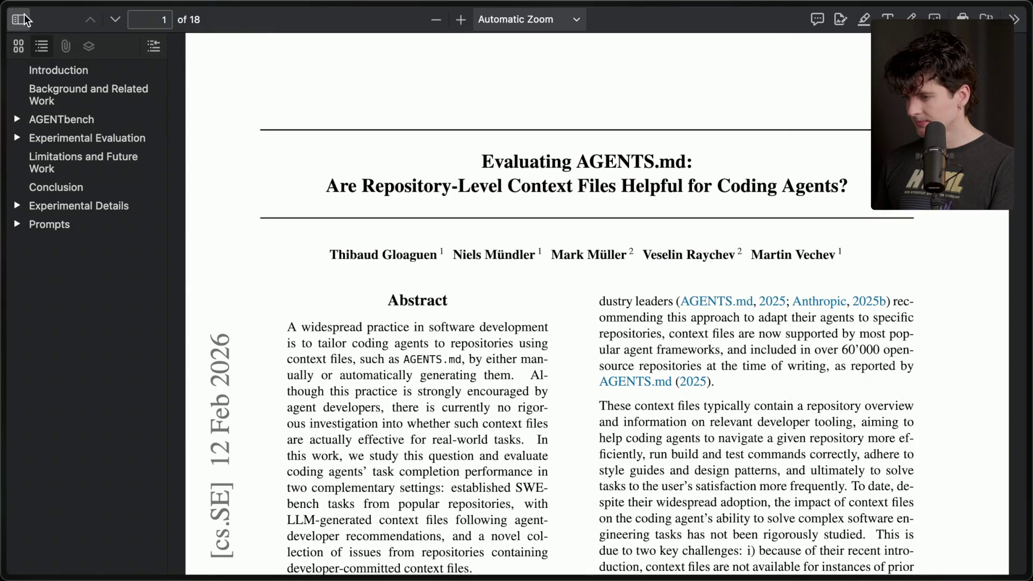
pyautogui.click(22, 17)
pyautogui.click(840, 124)
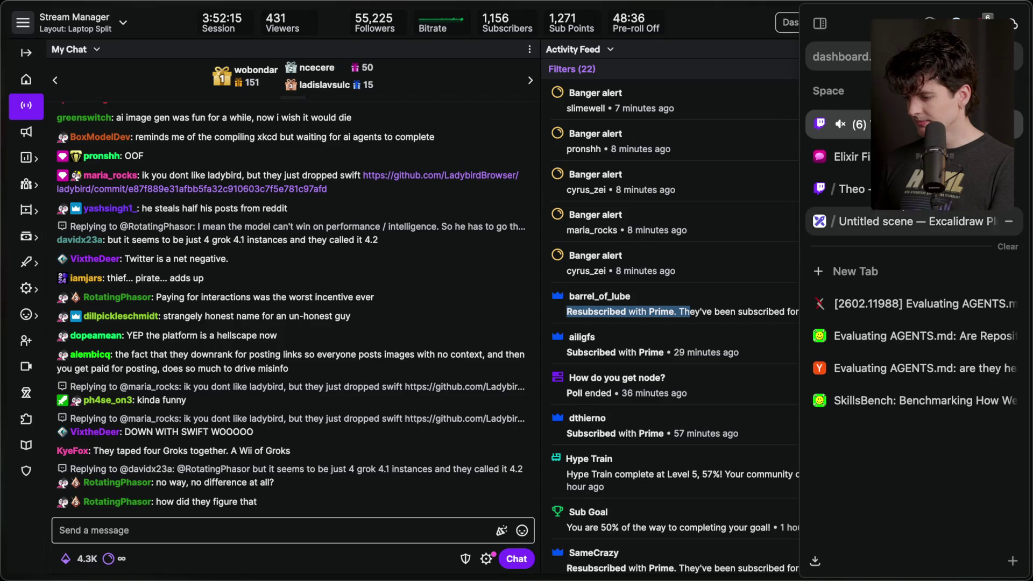
# - Send '/marker Agentsmd and claudemd rant' in Twitch chat, then return to the arXiv abstract
pyautogui.click(322, 533)
pyautogui.write('/marker A')
pyautogui.write('gentsmd and ')
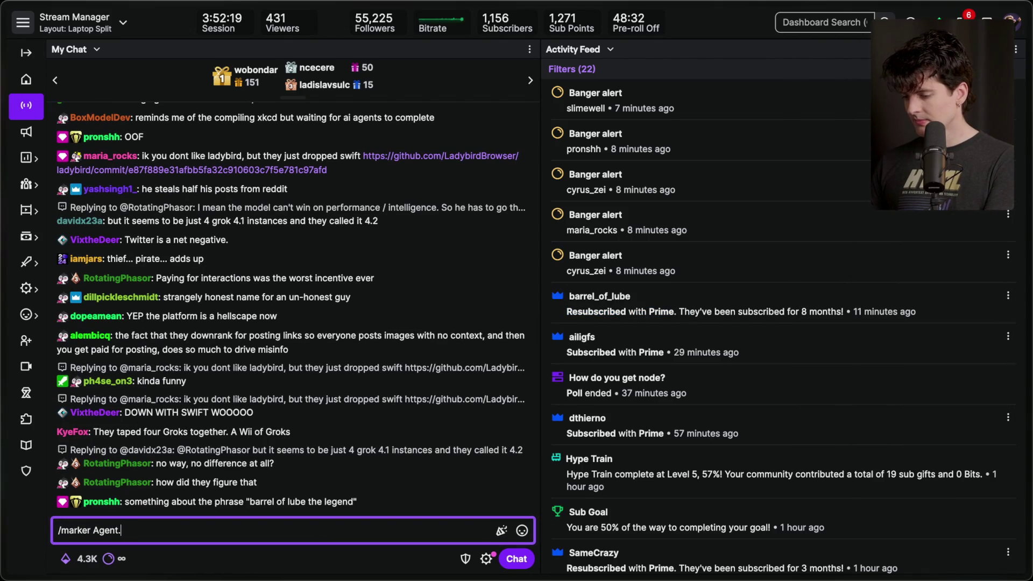
pyautogui.write('claudemd rant')
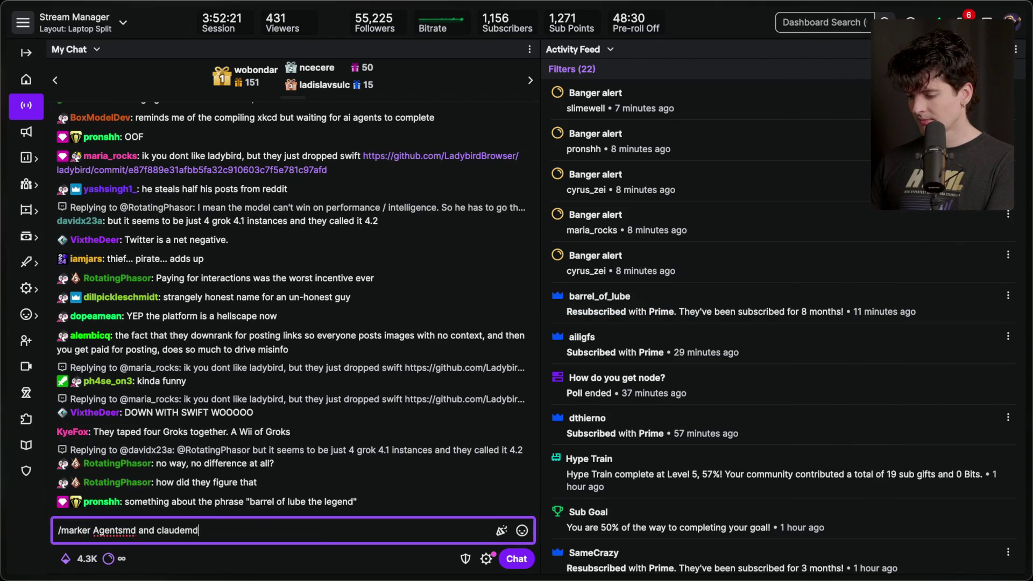
pyautogui.press('Return')
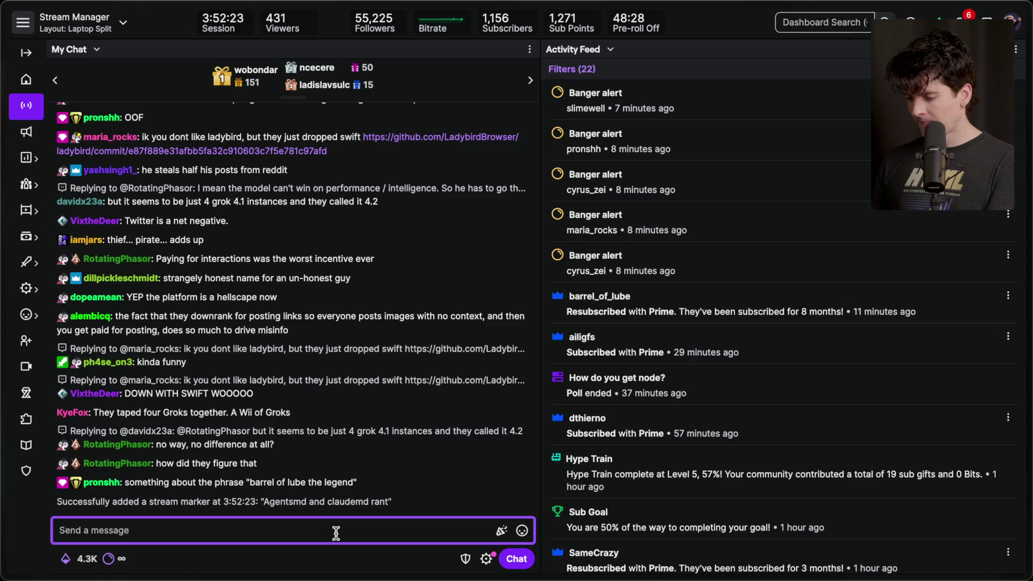
pyautogui.moveTo(1029, 304)
pyautogui.click(922, 310)
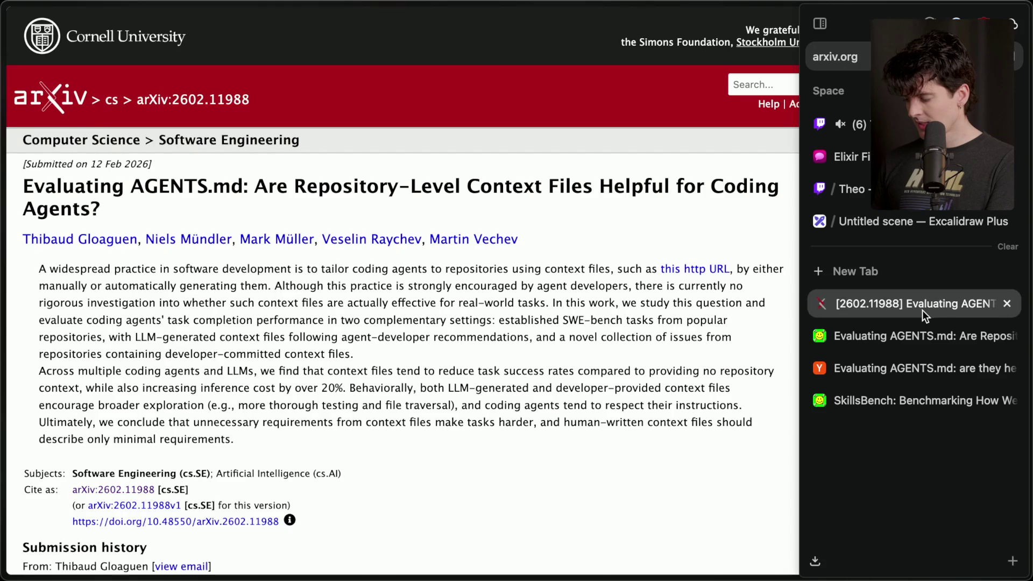
# - In the Evaluating AGENTS.md PDF, scroll to page 5's Figure 3 success-rate charts
pyautogui.click(916, 336)
pyautogui.click(937, 403)
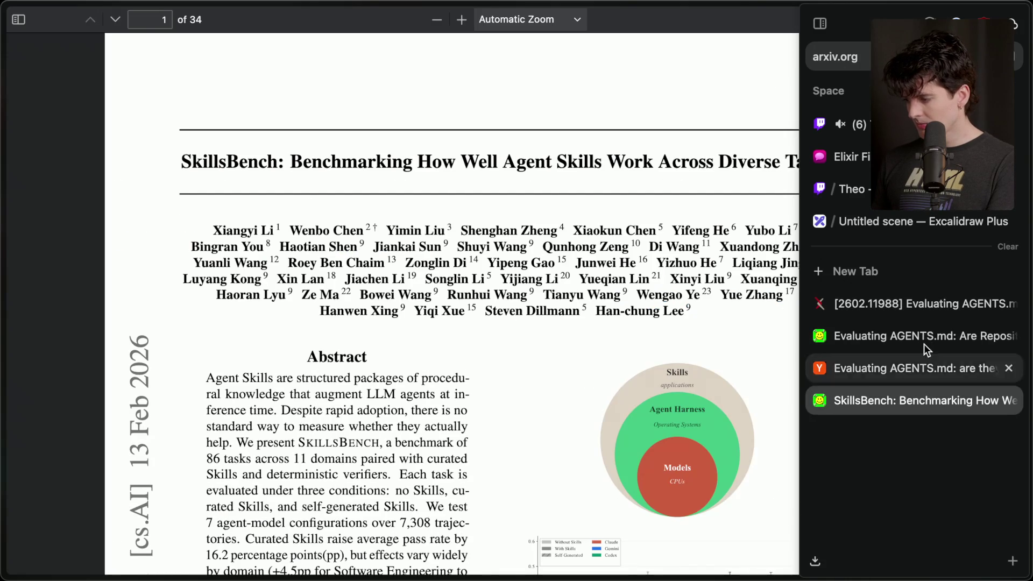
pyautogui.click(907, 335)
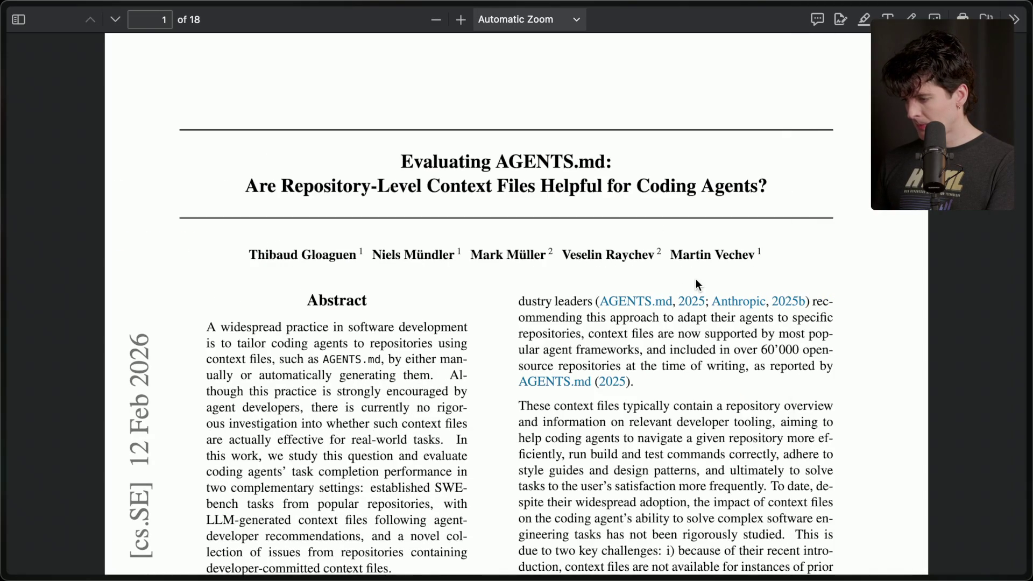
pyautogui.moveTo(860, 347)
pyautogui.scroll(-15, 615, 409)
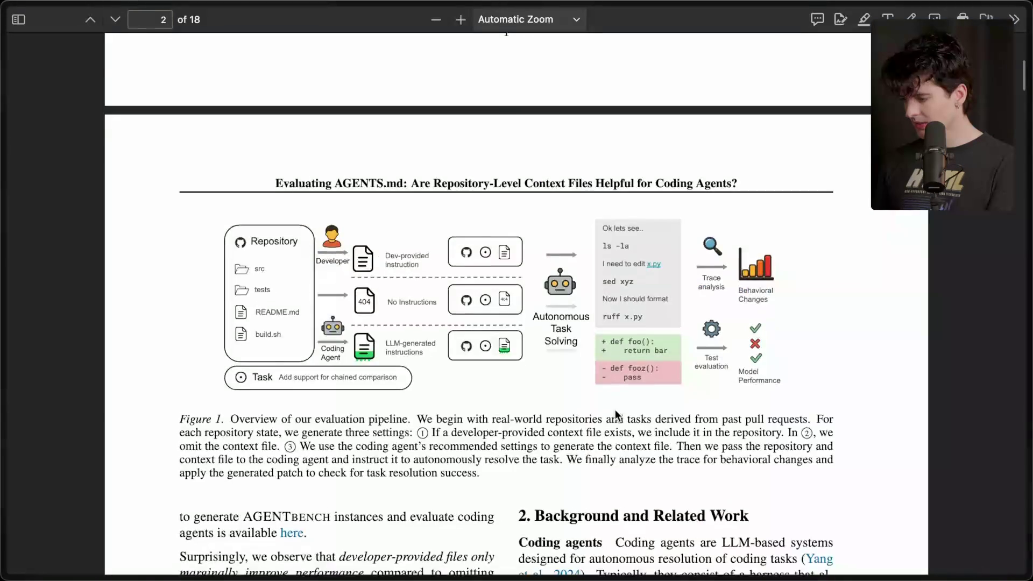
pyautogui.scroll(-20, 615, 409)
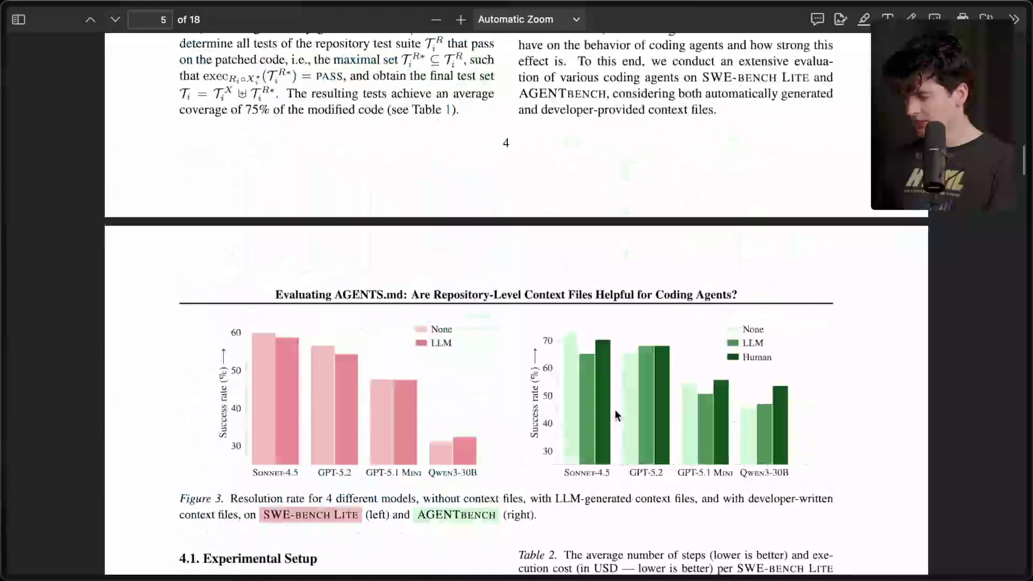
pyautogui.scroll(-5, 615, 409)
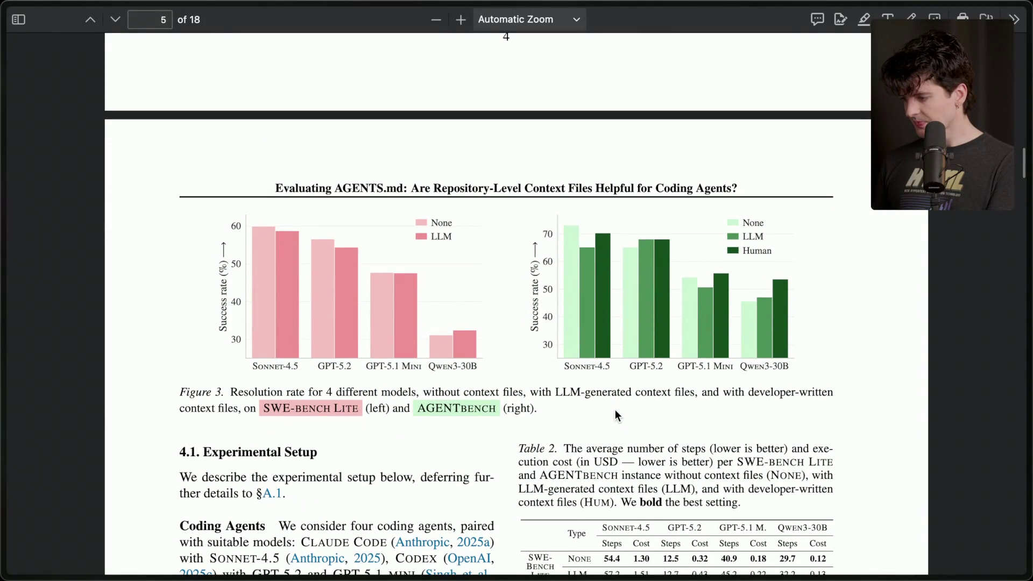
pyautogui.keyDown('ctrl'); pyautogui.scroll(5, 322, 318); pyautogui.keyUp('ctrl')
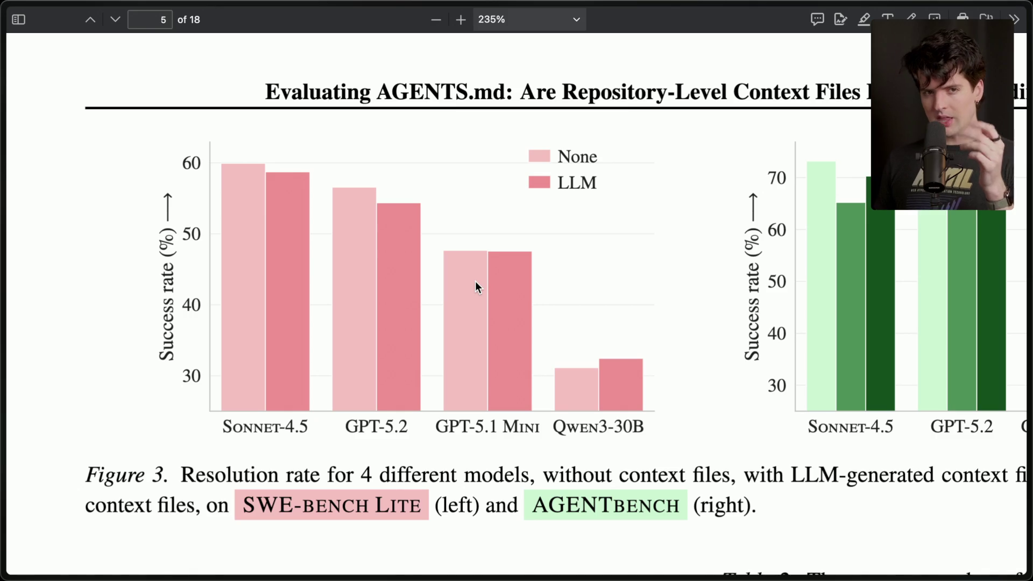
# - Zoom the AGENTS.md PDF out to 92% and scroll up to page 1's title and abstract
pyautogui.scroll(-5, 469, 291)
pyautogui.scroll(20, 470, 291)
pyautogui.scroll(9, 469, 291)
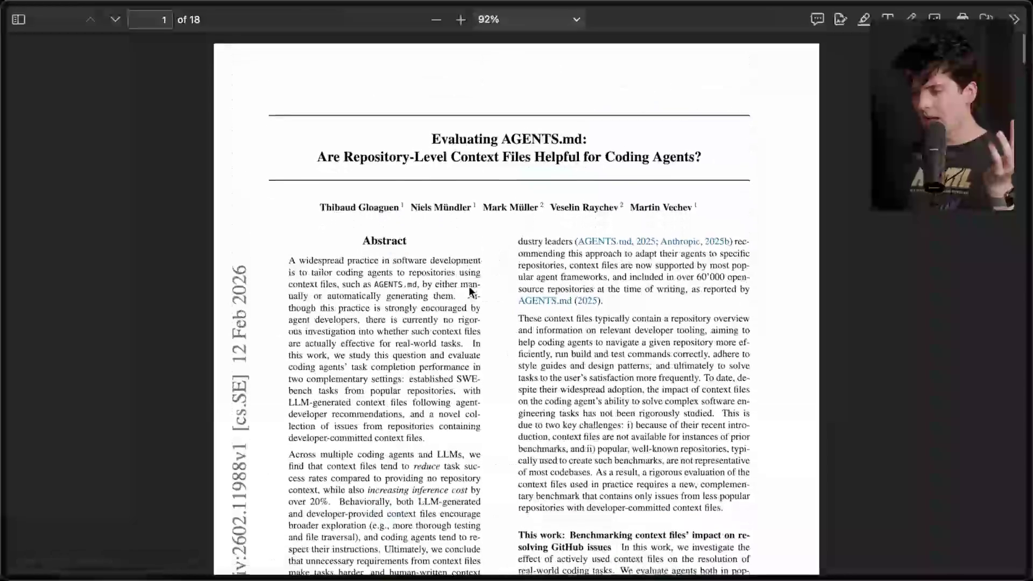
pyautogui.scroll(3, 470, 291)
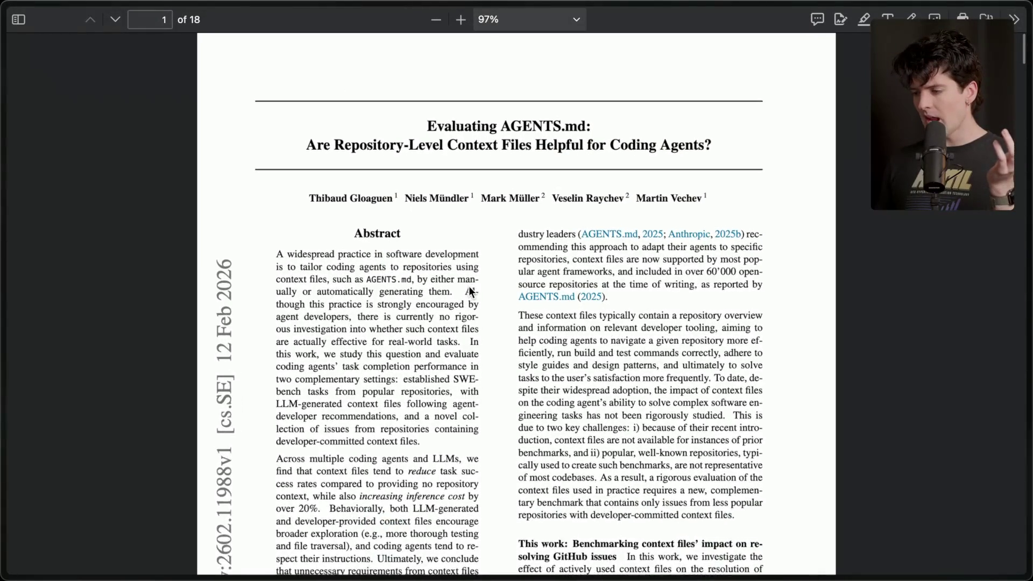
pyautogui.scroll(1, 469, 286)
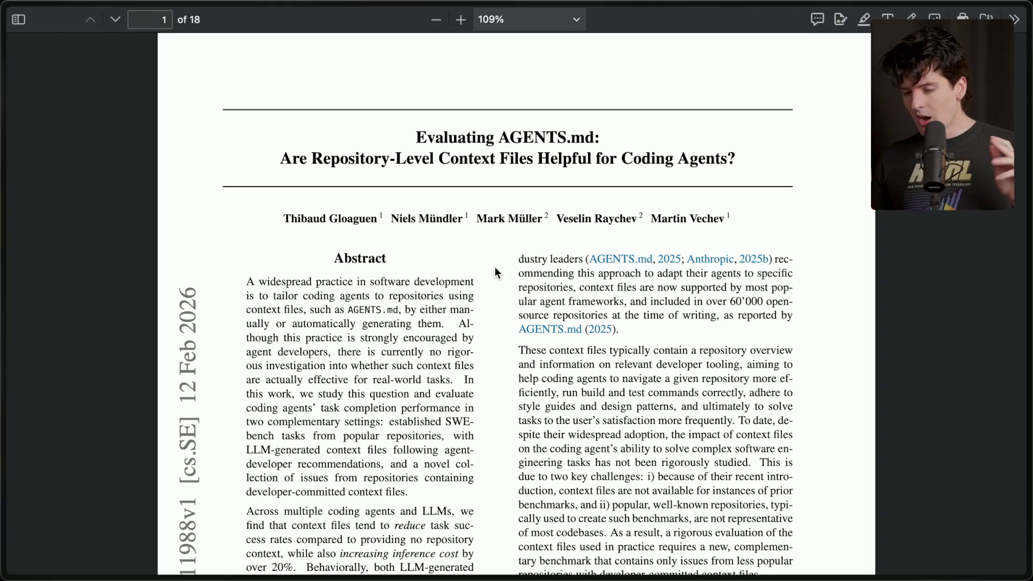
pyautogui.moveTo(1031, 350)
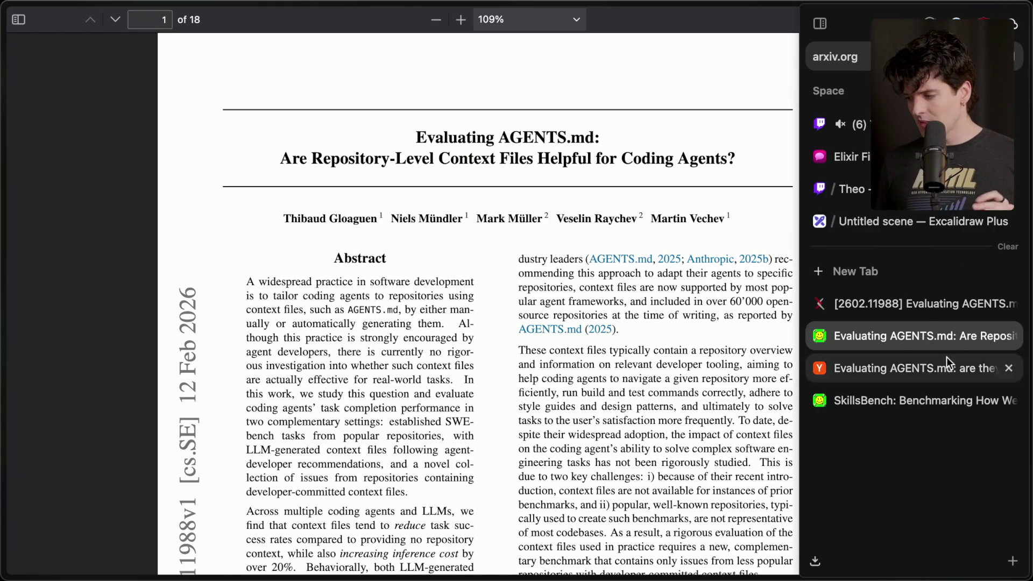
pyautogui.click(884, 404)
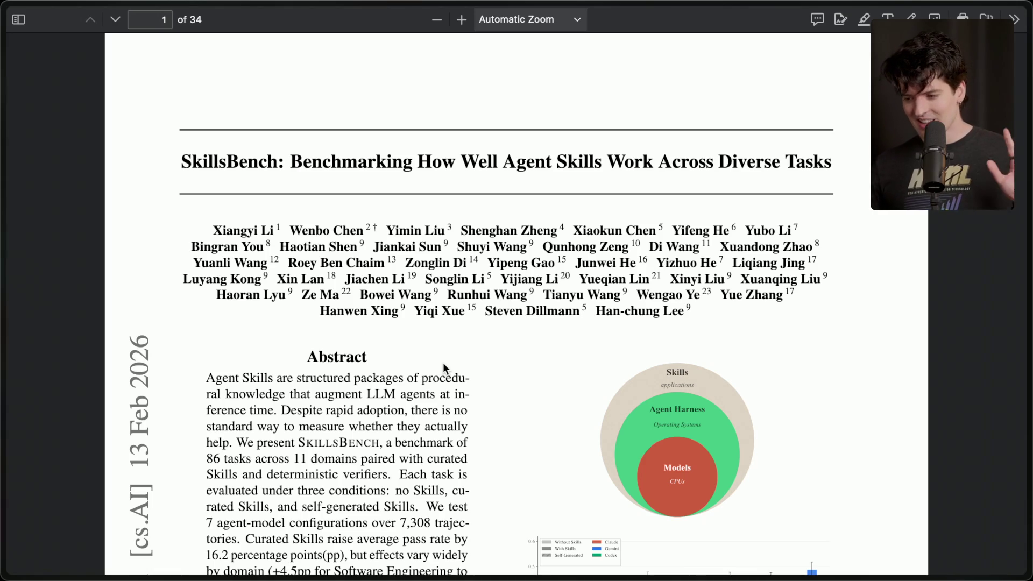
pyautogui.moveTo(1025, 323)
pyautogui.click(907, 335)
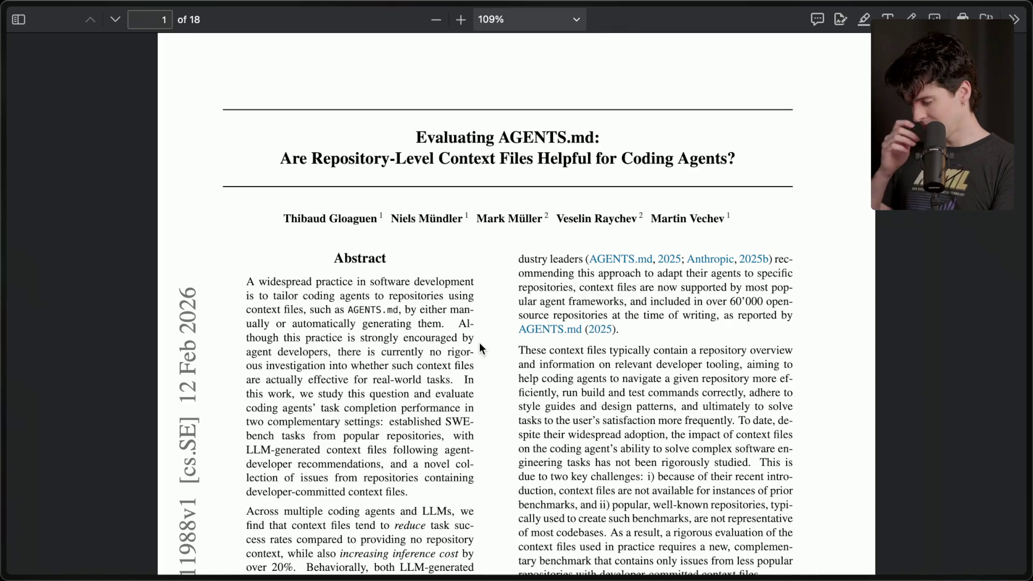
pyautogui.scroll(-1, 480, 347)
pyautogui.scroll(-5, 479, 348)
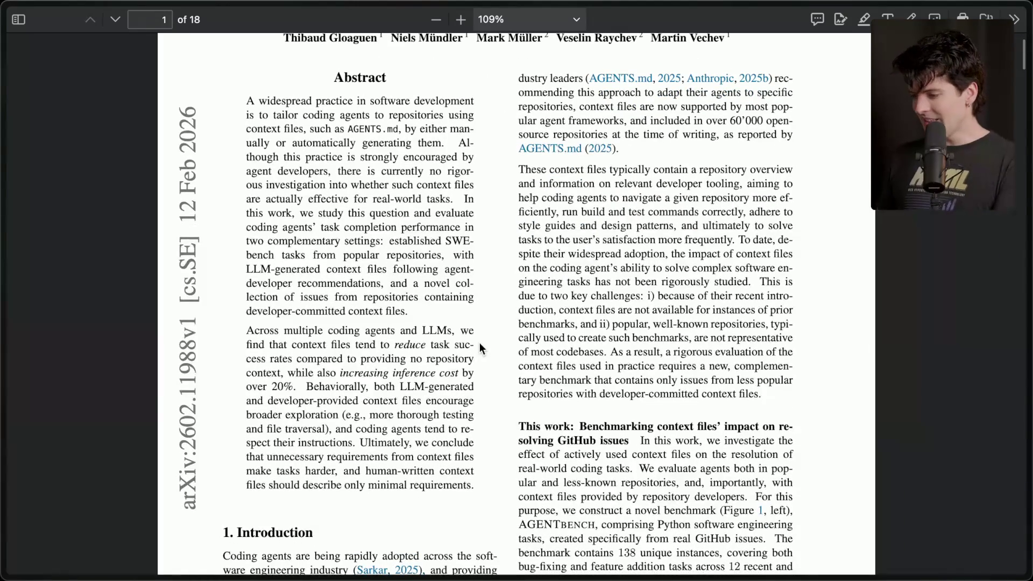
pyautogui.scroll(1, 310, 211)
pyautogui.scroll(5, 310, 205)
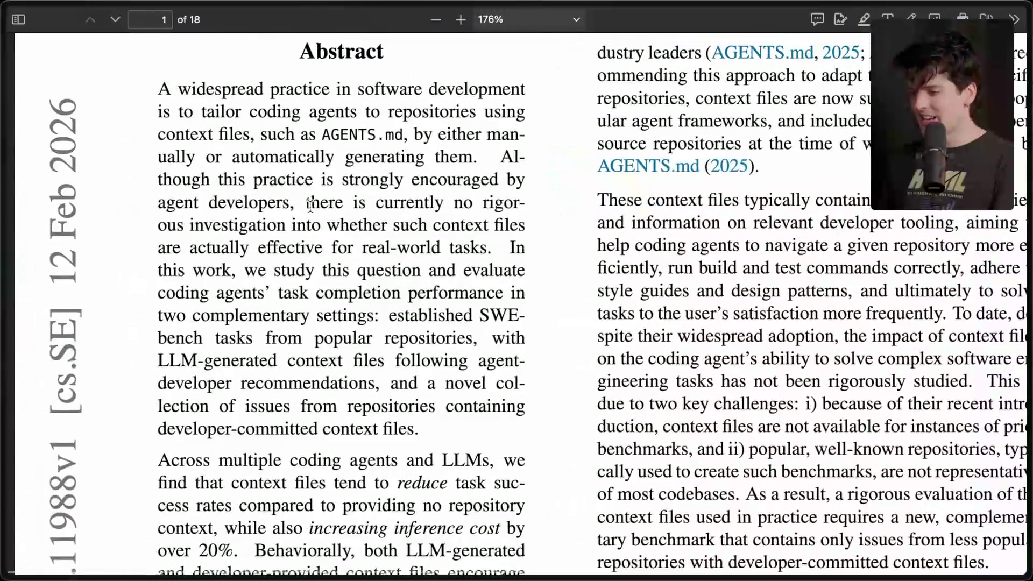
pyautogui.moveTo(148, 85)
pyautogui.mouseDown()
pyautogui.moveTo(183, 89)
pyautogui.moveTo(383, 429)
pyautogui.mouseUp()
pyautogui.click(383, 430)
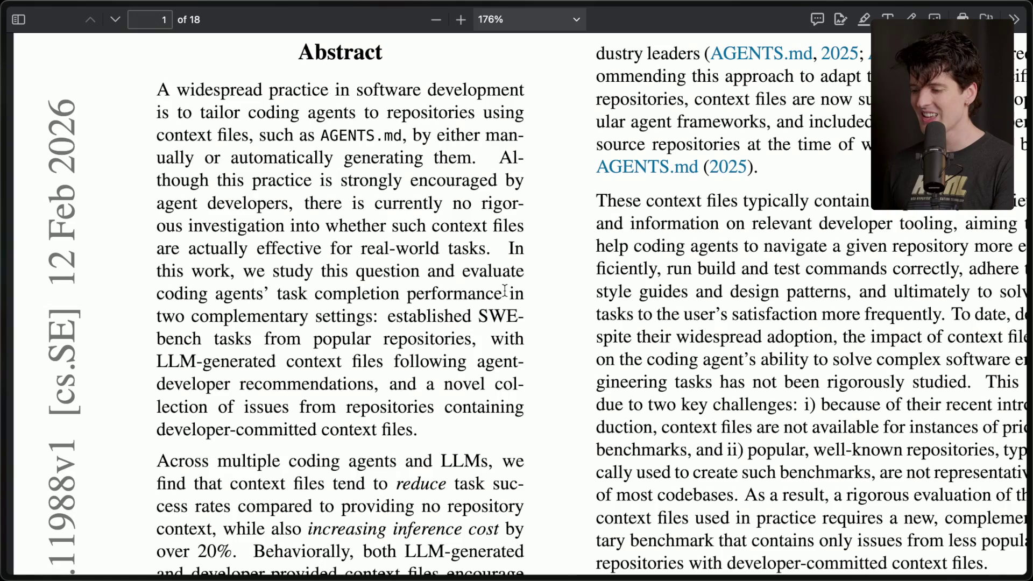
pyautogui.moveTo(384, 316)
pyautogui.mouseDown()
pyautogui.moveTo(512, 362)
pyautogui.moveTo(485, 407)
pyautogui.mouseUp()
pyautogui.click(356, 425)
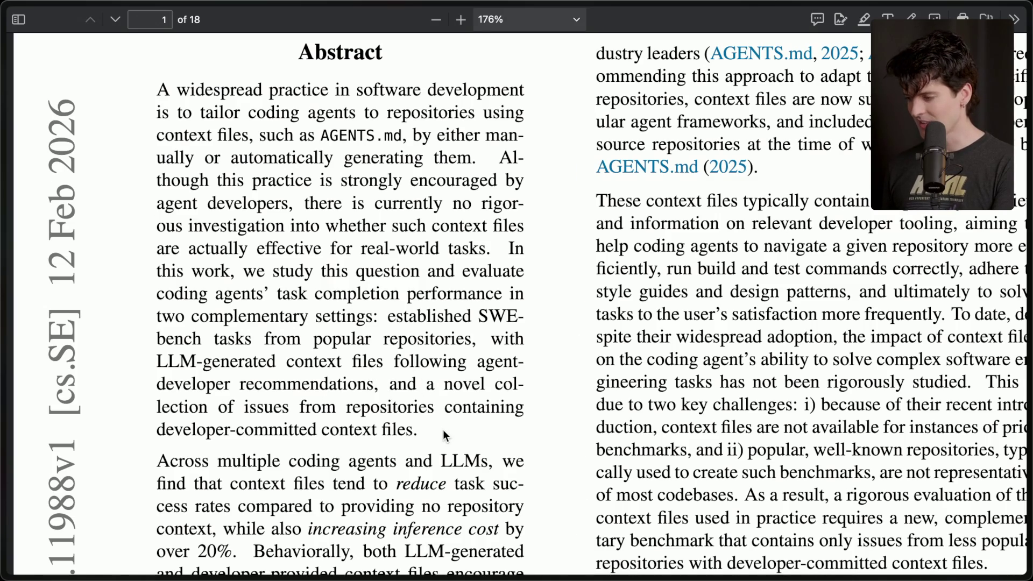
pyautogui.scroll(-3, 444, 428)
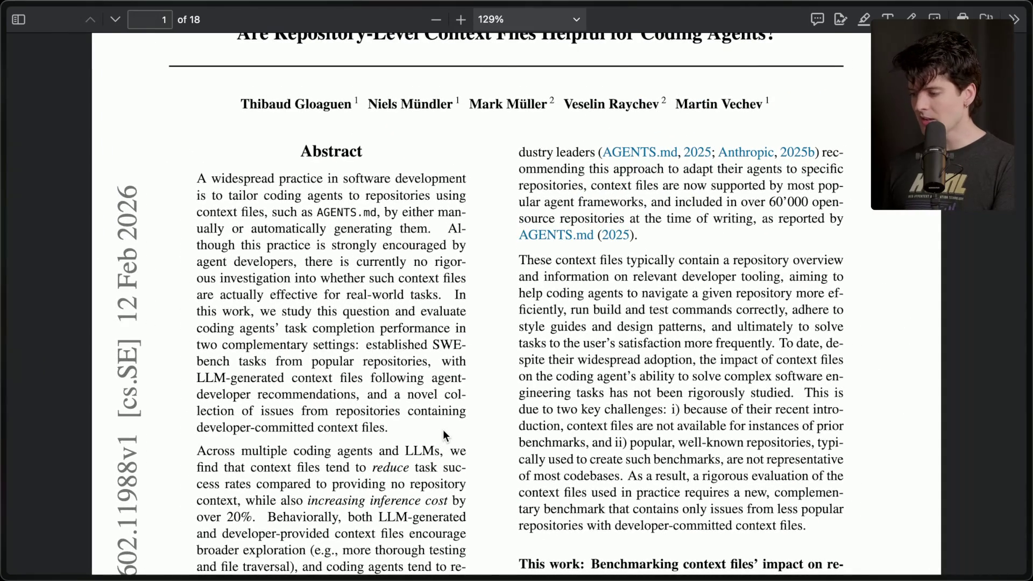
pyautogui.moveTo(443, 429); pyautogui.dragTo(237, 215)
pyautogui.click(236, 215)
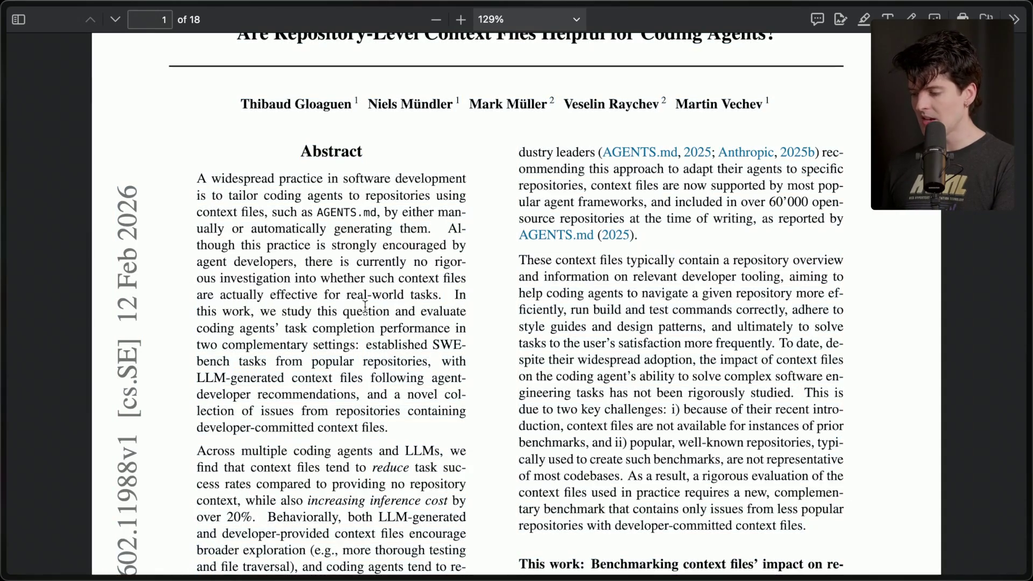
pyautogui.moveTo(1029, 253)
pyautogui.press('super+t')
# - Load github.com/pingdotgg/t3chat and open the repository's AGENTS.md file
pyautogui.write('github.com/pingdotgg/')
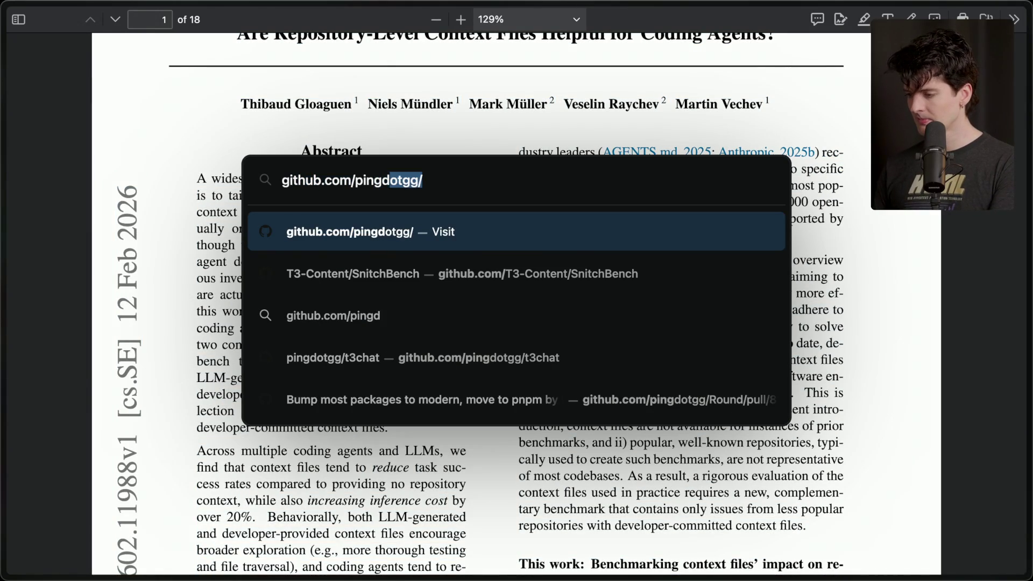
pyautogui.write('t3chat')
pyautogui.press('Return')
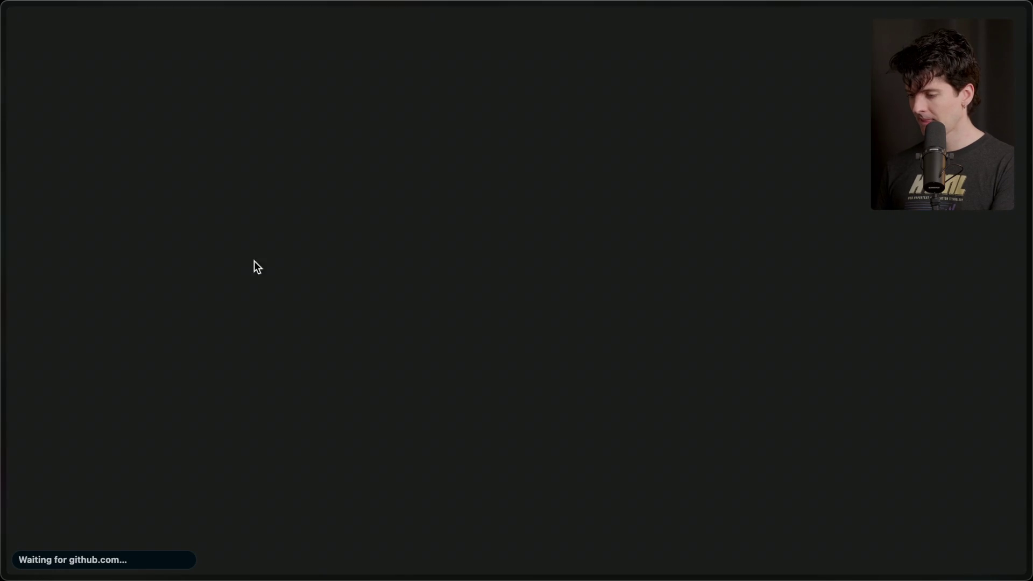
pyautogui.scroll(-10, 214, 289)
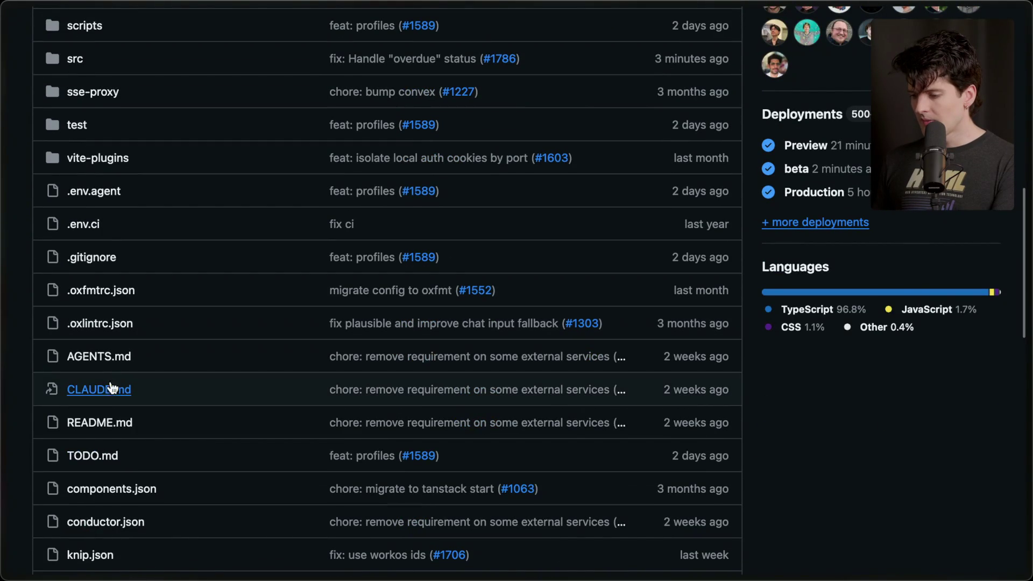
pyautogui.click(102, 359)
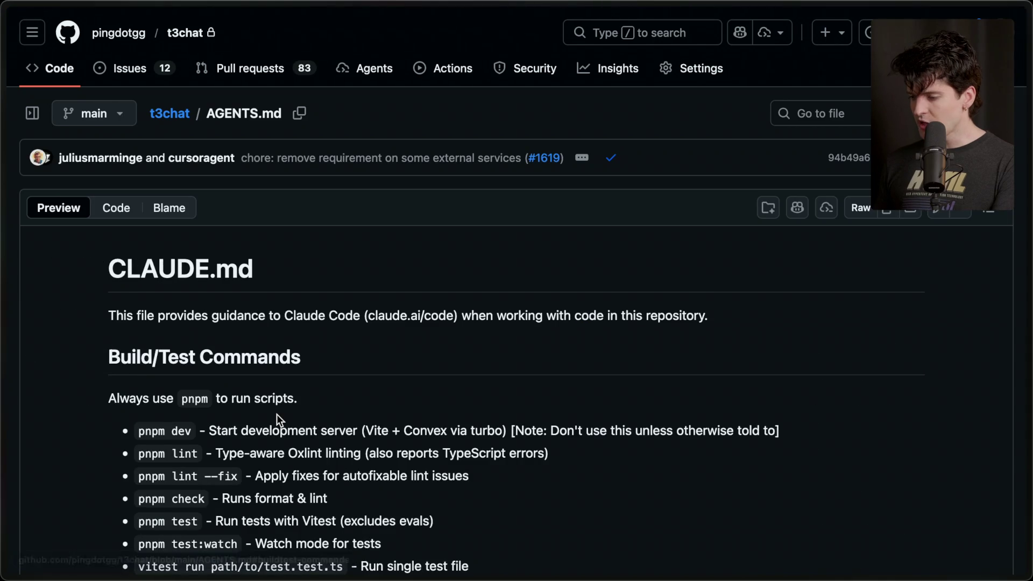
pyautogui.scroll(-3, 277, 414)
# - Highlight the AGENTS.md intro sentence while scrolling around the top of the file
pyautogui.moveTo(117, 142); pyautogui.dragTo(744, 141)
pyautogui.click(741, 137)
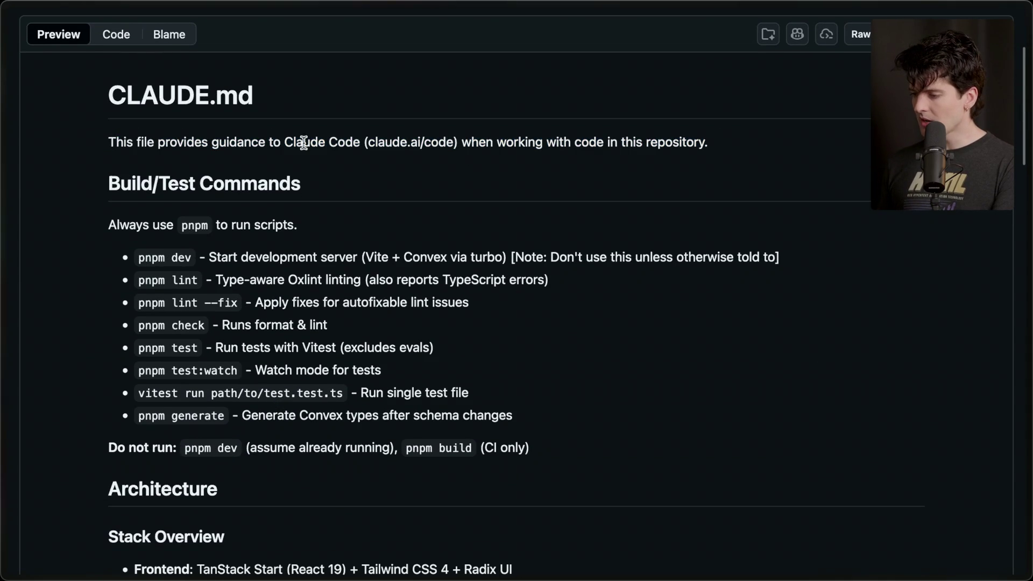
pyautogui.moveTo(133, 155); pyautogui.dragTo(708, 143)
pyautogui.scroll(3, 522, 246)
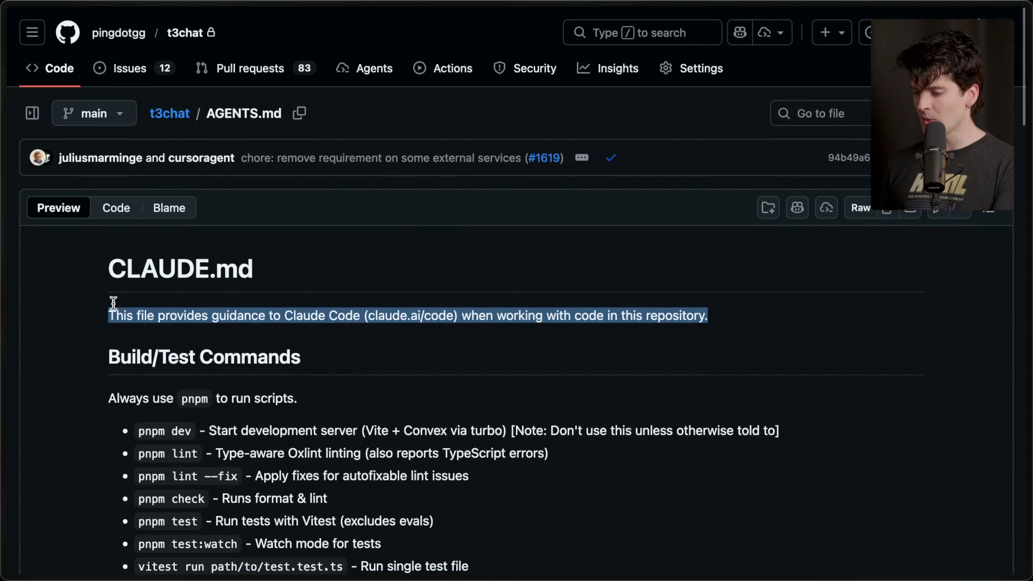
pyautogui.scroll(-5, 298, 407)
pyautogui.scroll(1, 298, 407)
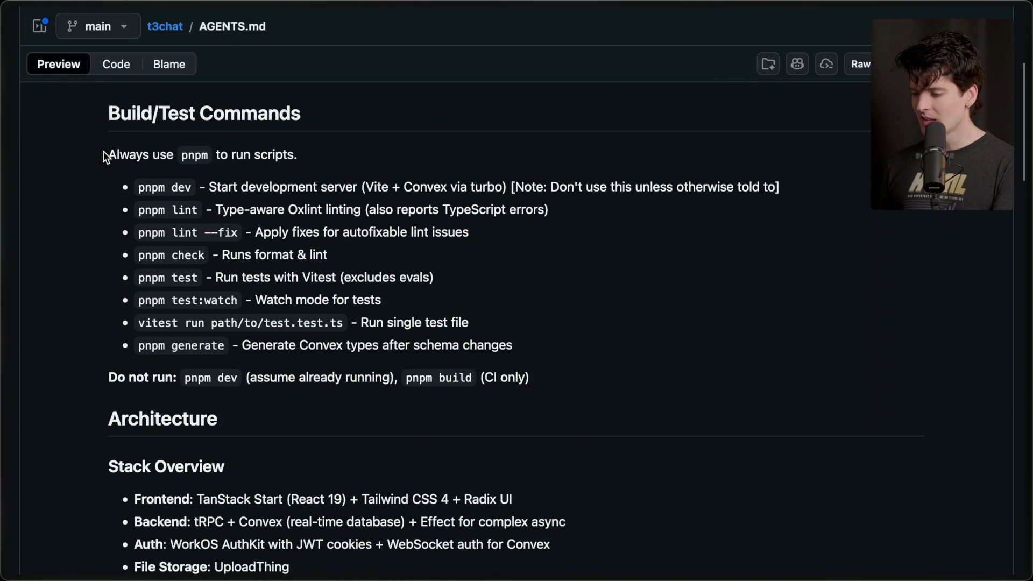
# - Highlight the Build/Test Commands: always use pnpm, pnpm dev, pnpm lint and pnpm lint --fix
pyautogui.moveTo(104, 155); pyautogui.dragTo(305, 161)
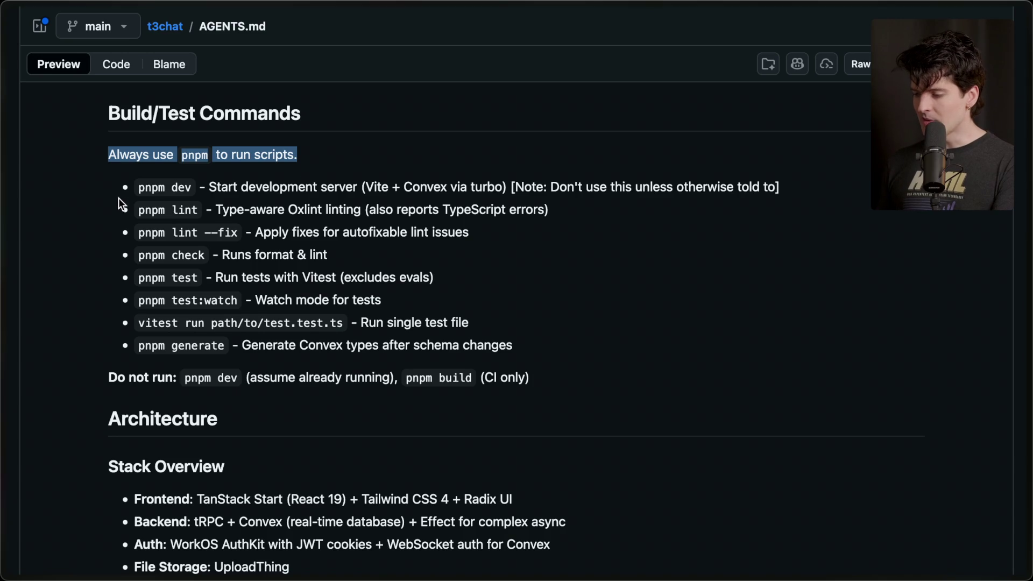
pyautogui.moveTo(146, 187); pyautogui.dragTo(802, 198)
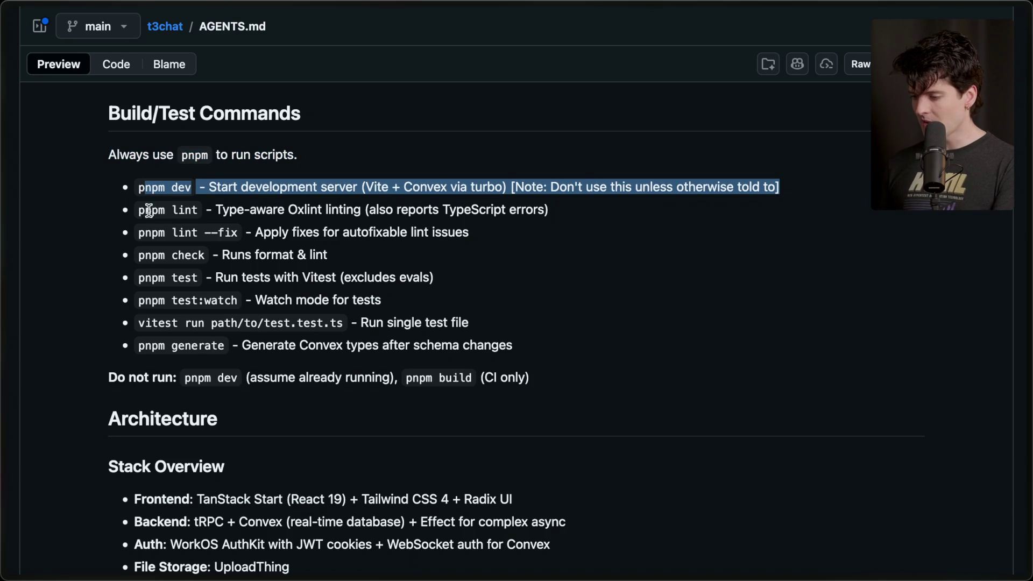
pyautogui.moveTo(142, 207); pyautogui.dragTo(651, 216)
pyautogui.moveTo(124, 226); pyautogui.dragTo(612, 233)
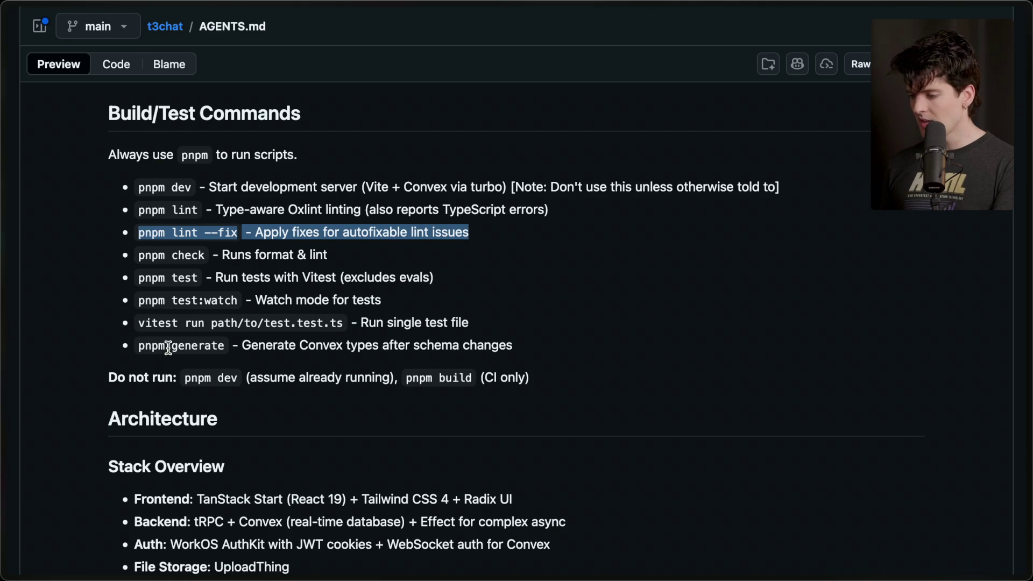
pyautogui.moveTo(534, 353)
pyautogui.mouseDown()
pyautogui.moveTo(205, 210)
pyautogui.moveTo(110, 114)
pyautogui.mouseUp()
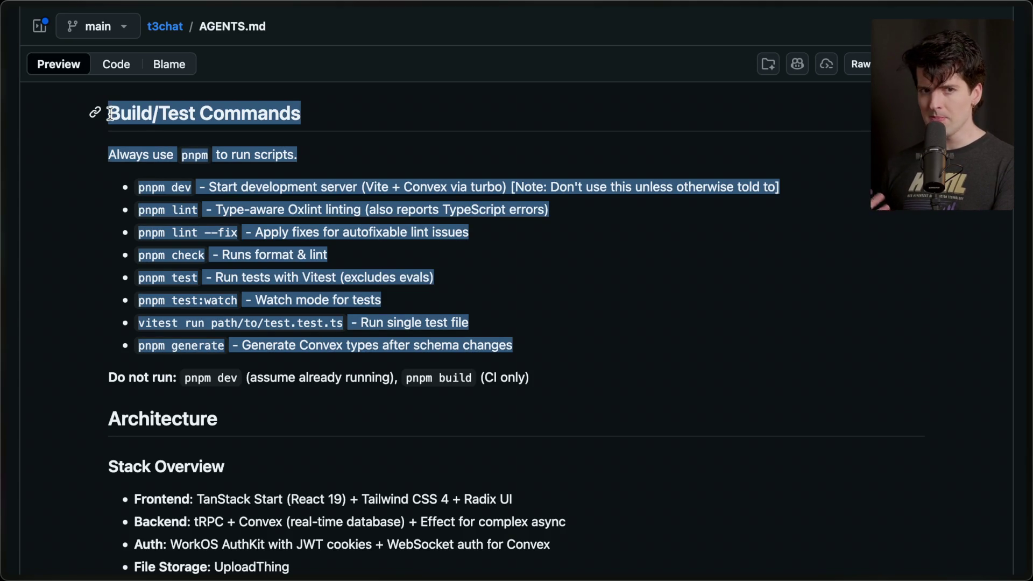
pyautogui.scroll(-3, 110, 114)
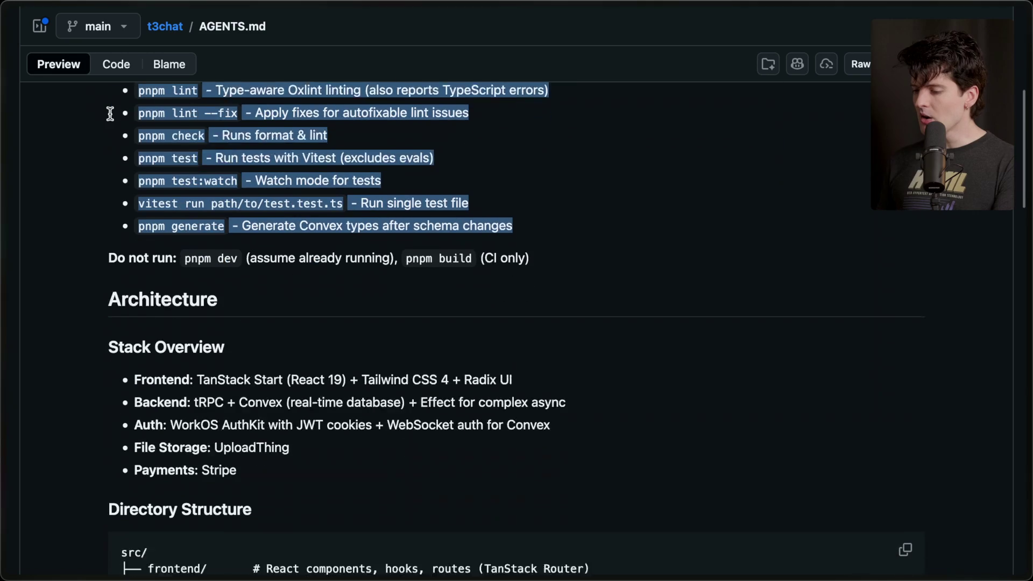
pyautogui.click(109, 234)
# - Highlight the 'Do not run' line noting pnpm dev is already running
pyautogui.moveTo(109, 234); pyautogui.dragTo(538, 245)
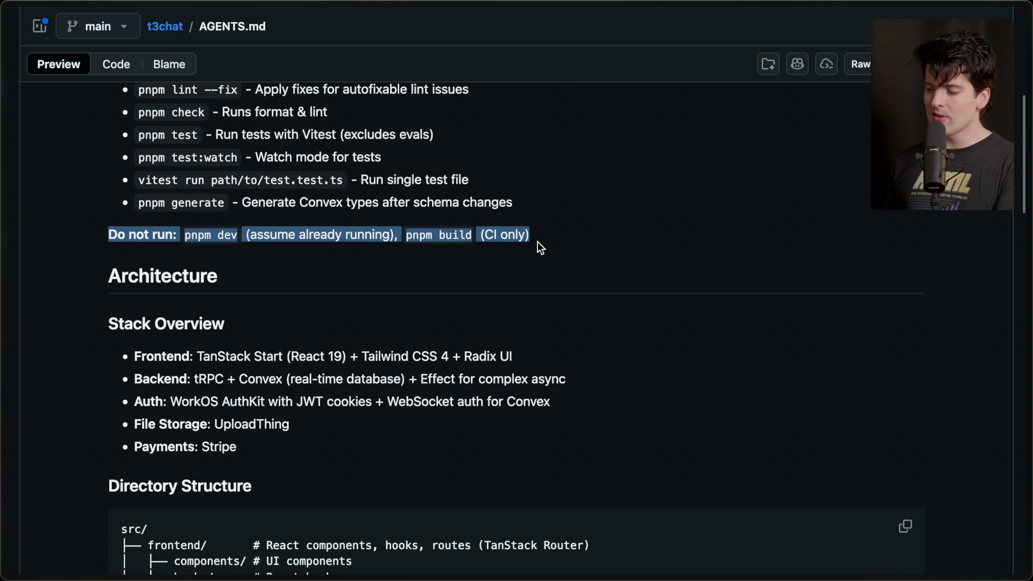
pyautogui.click(537, 242)
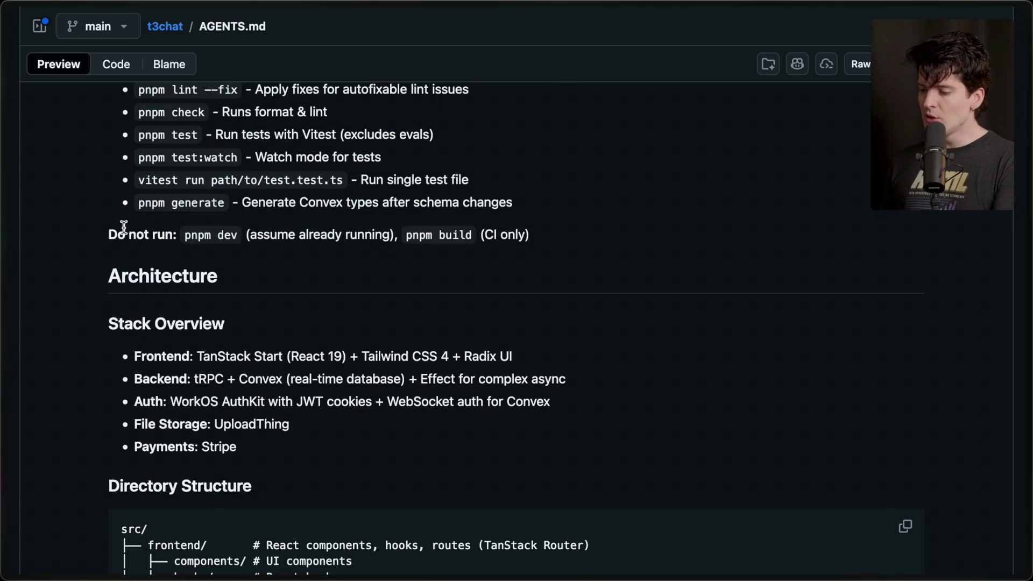
pyautogui.moveTo(182, 234)
pyautogui.mouseDown()
pyautogui.moveTo(532, 239)
pyautogui.moveTo(554, 226)
pyautogui.moveTo(405, 233)
pyautogui.mouseUp()
pyautogui.moveTo(532, 235)
pyautogui.mouseDown()
pyautogui.moveTo(532, 226)
pyautogui.moveTo(301, 213)
pyautogui.mouseUp()
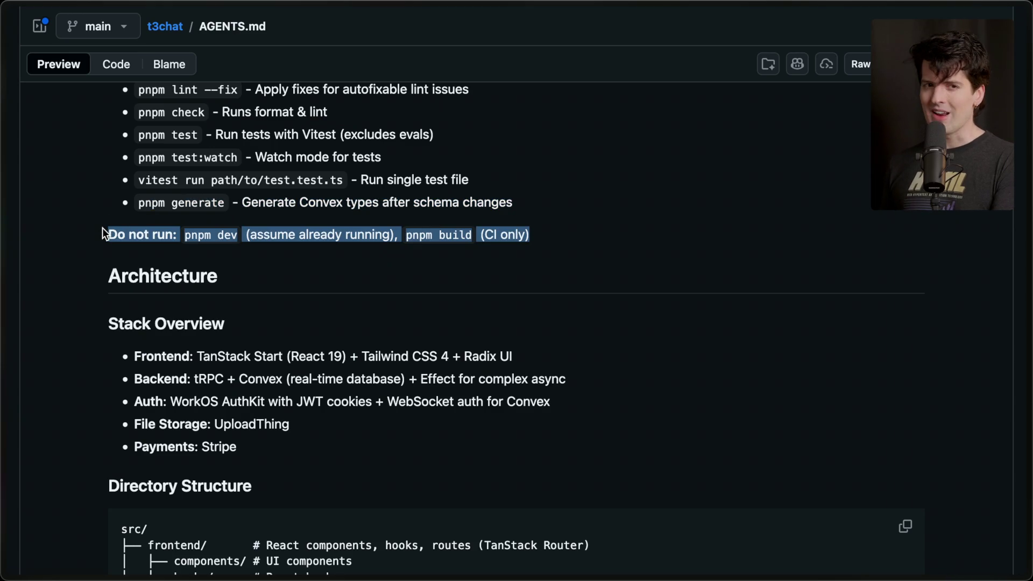
pyautogui.scroll(-3, 102, 228)
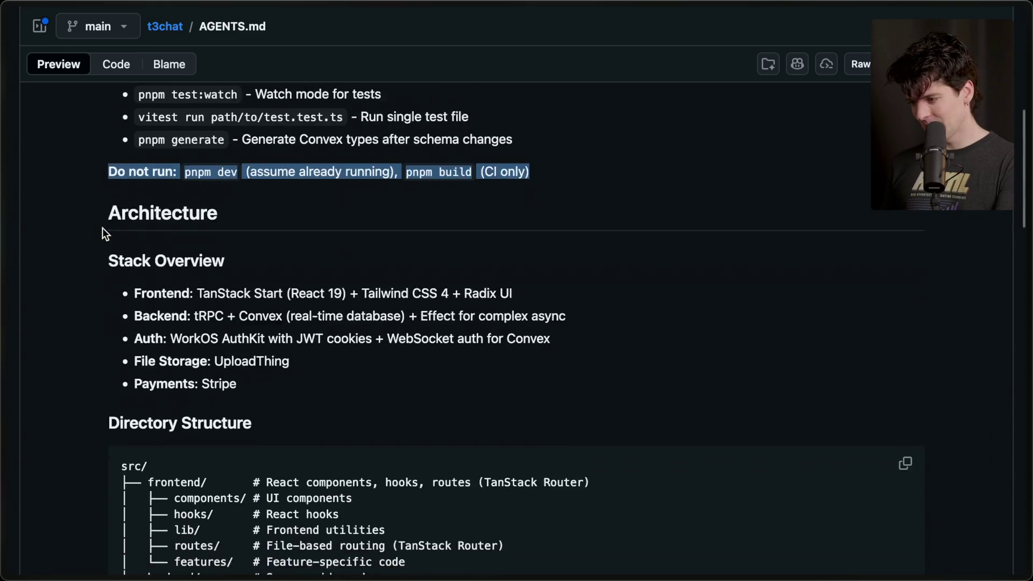
pyautogui.scroll(-2, 251, 231)
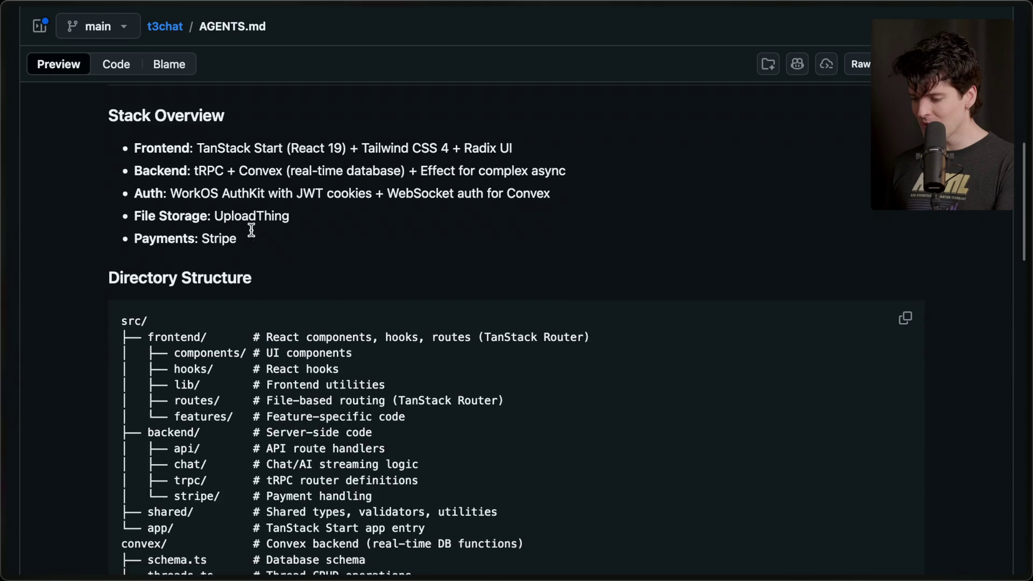
pyautogui.moveTo(144, 294); pyautogui.dragTo(212, 293)
pyautogui.moveTo(142, 385); pyautogui.dragTo(255, 388)
pyautogui.moveTo(144, 466); pyautogui.dragTo(224, 466)
pyautogui.moveTo(147, 483); pyautogui.dragTo(173, 483)
pyautogui.scroll(-2, 134, 484)
pyautogui.click(123, 424)
pyautogui.moveTo(123, 423); pyautogui.dragTo(356, 500)
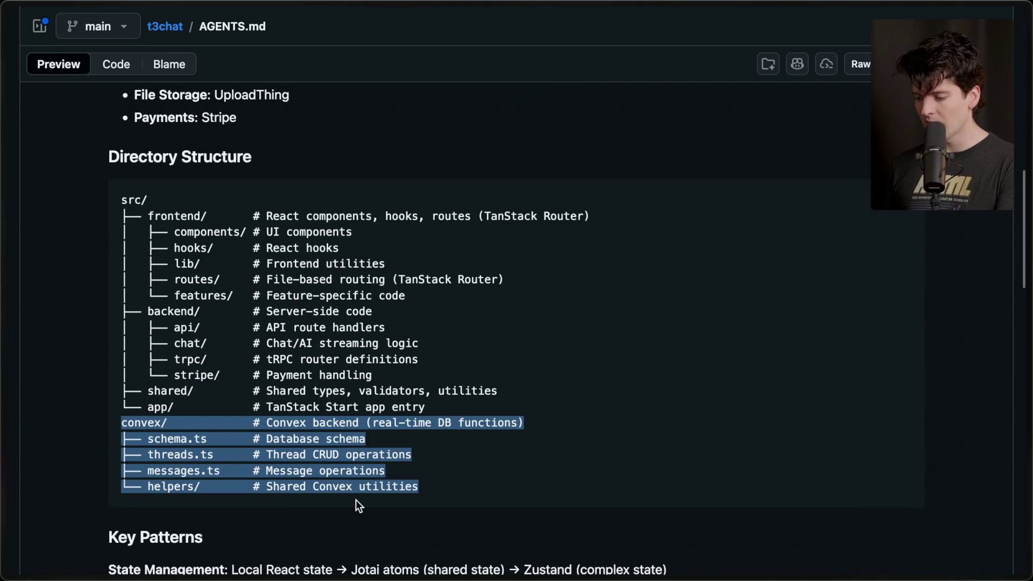
pyautogui.scroll(-3, 356, 499)
pyautogui.scroll(5, 356, 500)
pyautogui.scroll(1, 356, 505)
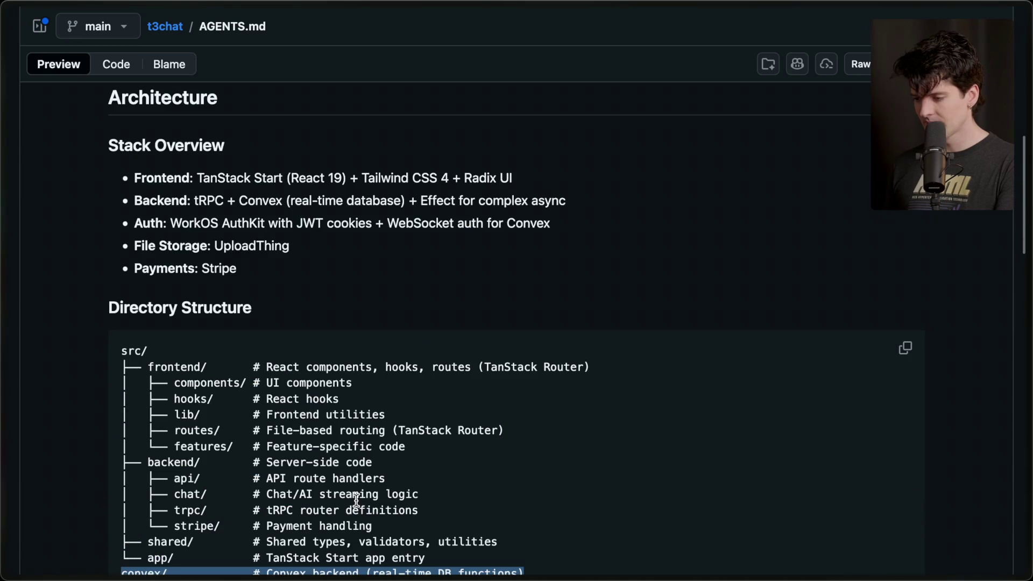
pyautogui.moveTo(108, 142); pyautogui.dragTo(278, 277)
pyautogui.click(278, 276)
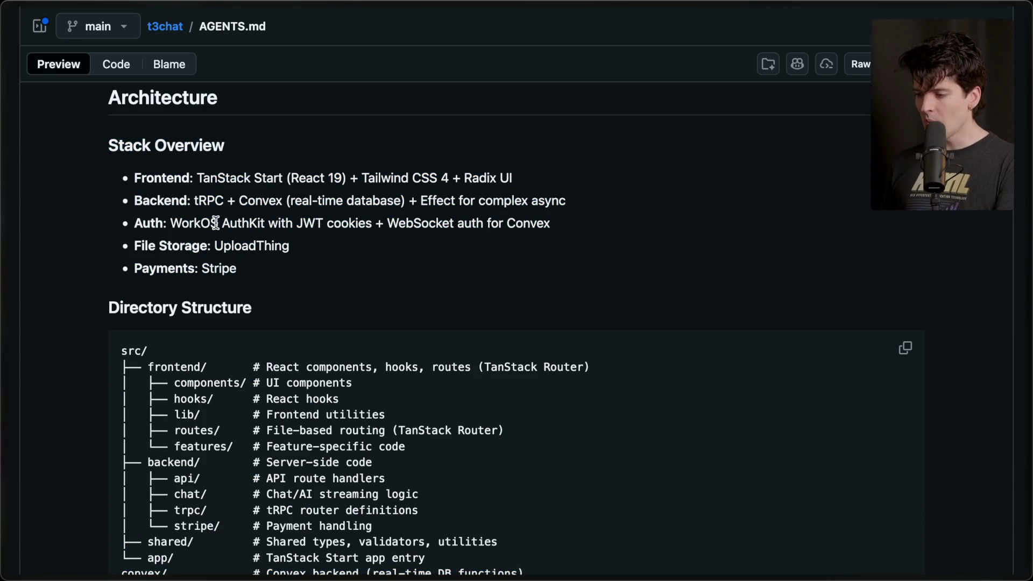
pyautogui.moveTo(193, 202); pyautogui.dragTo(220, 204)
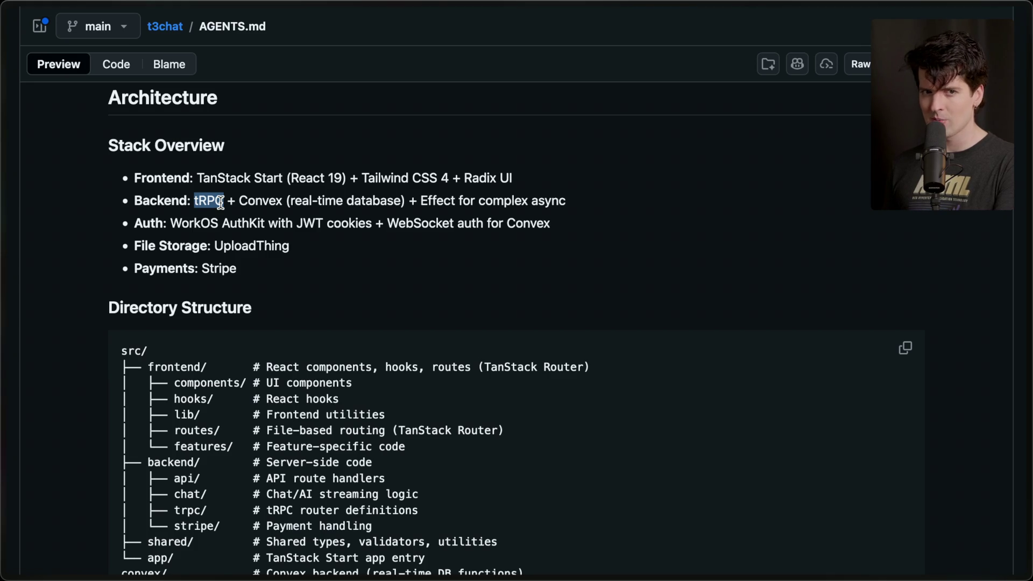
pyautogui.scroll(-6, 220, 203)
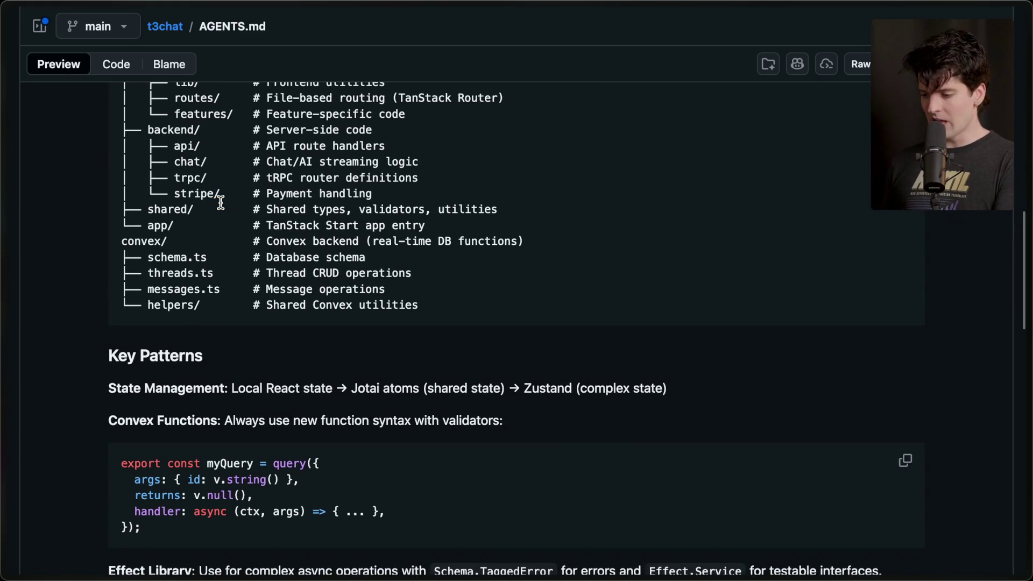
pyautogui.scroll(-2, 221, 204)
pyautogui.scroll(-1, 221, 203)
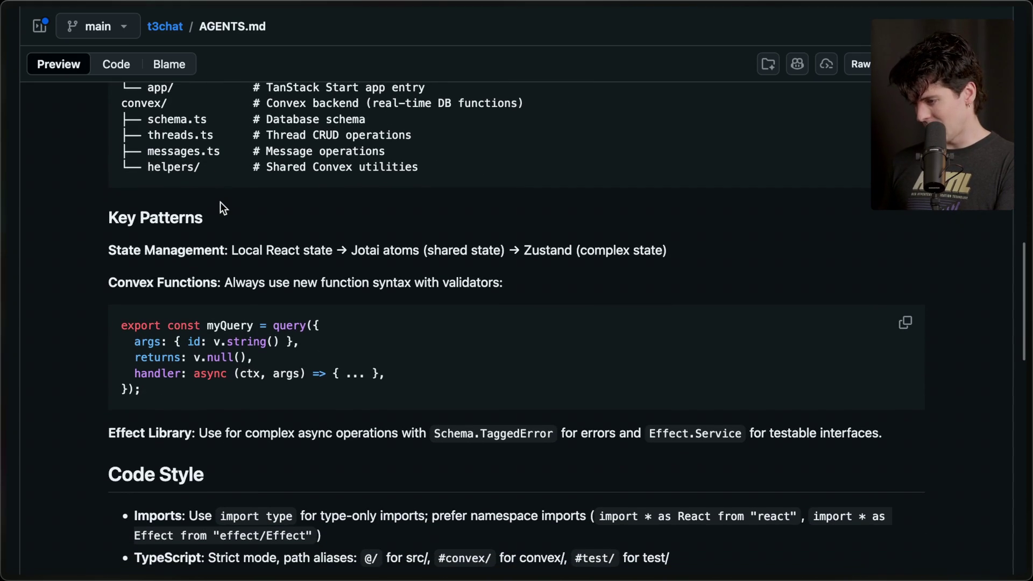
pyautogui.scroll(-1, 221, 203)
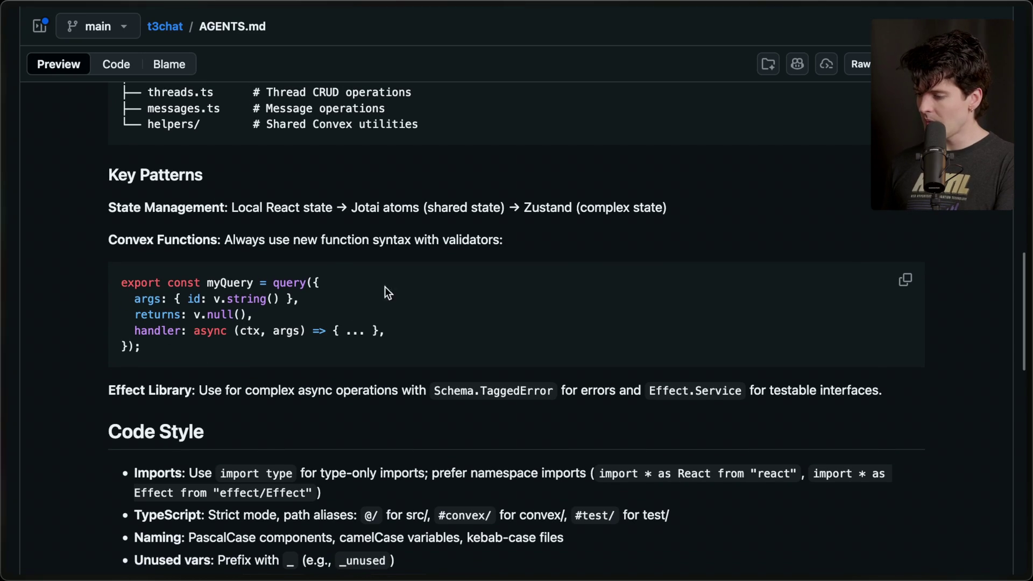
pyautogui.scroll(-1, 234, 340)
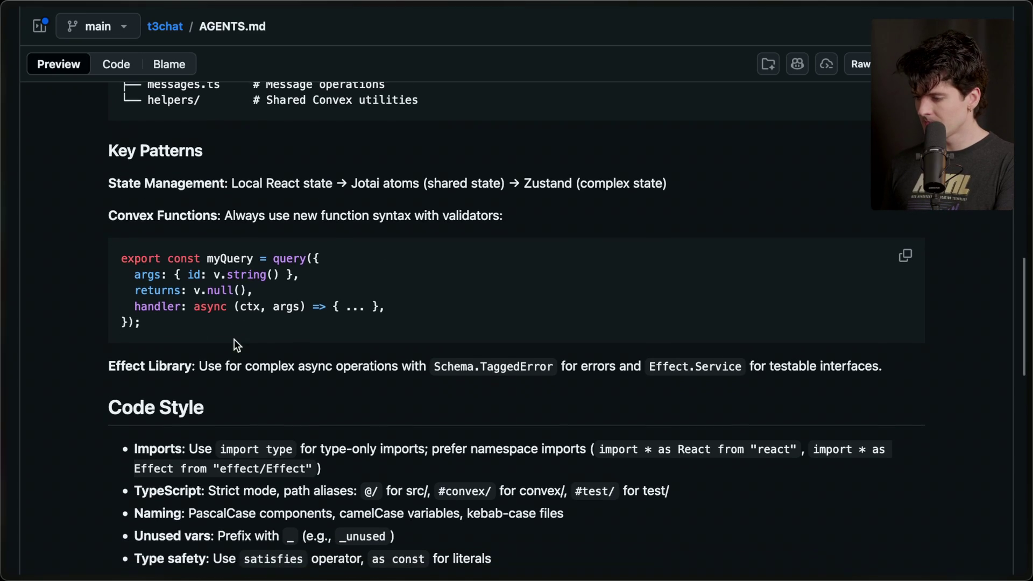
pyautogui.scroll(-2, 235, 339)
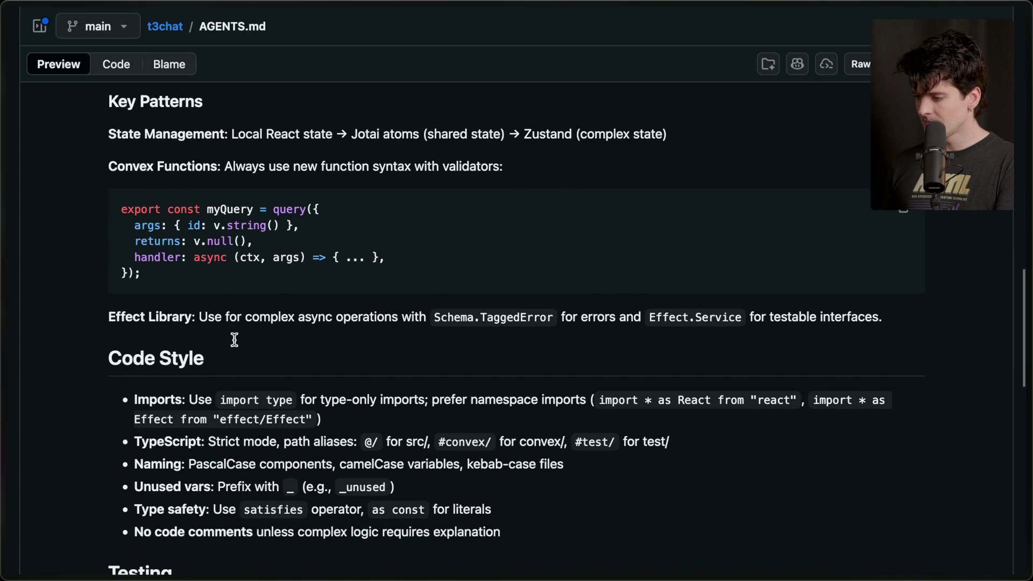
pyautogui.scroll(-6, 234, 339)
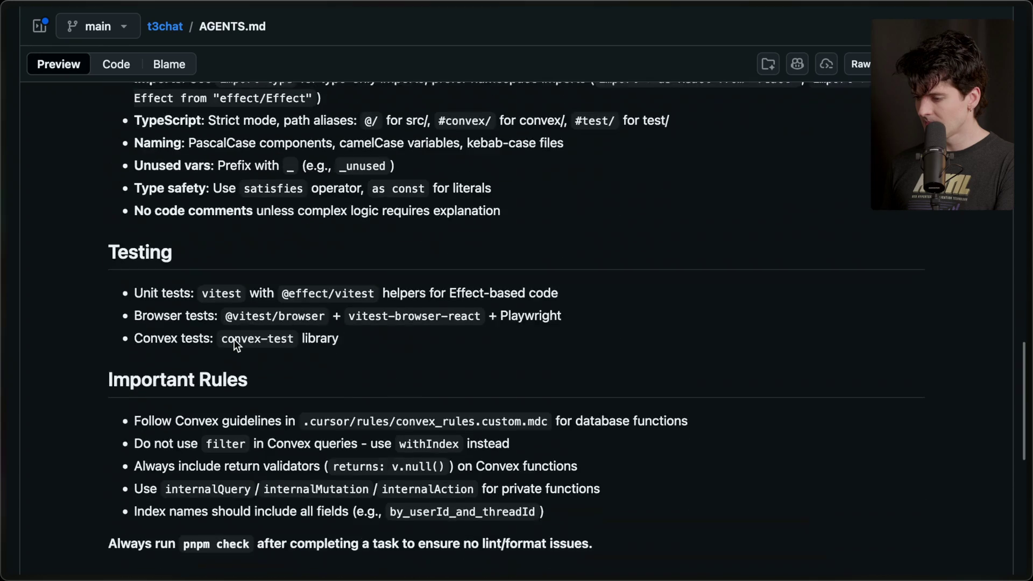
pyautogui.scroll(2, 333, 221)
pyautogui.scroll(-5, 333, 221)
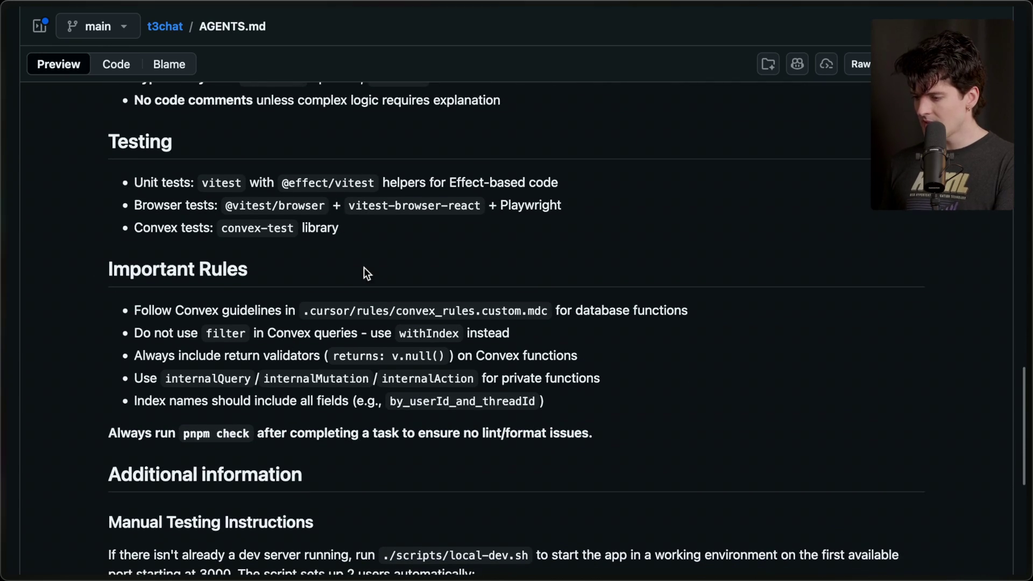
pyautogui.scroll(-5, 364, 267)
pyautogui.scroll(1, 364, 268)
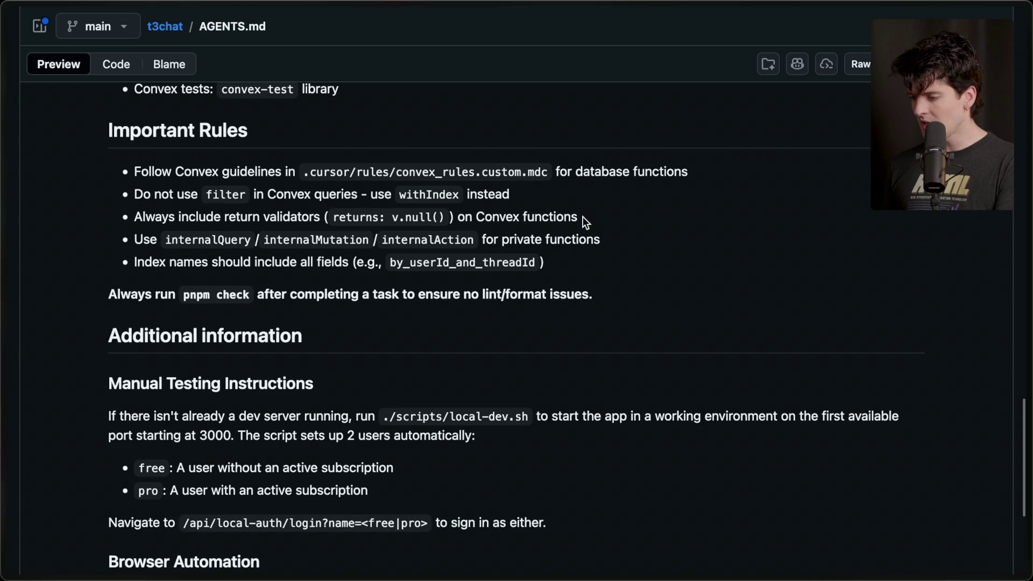
# - Highlight the return validators and private functions rules in AGENTS.md
pyautogui.tripleClick(492, 216)
pyautogui.tripleClick(498, 243)
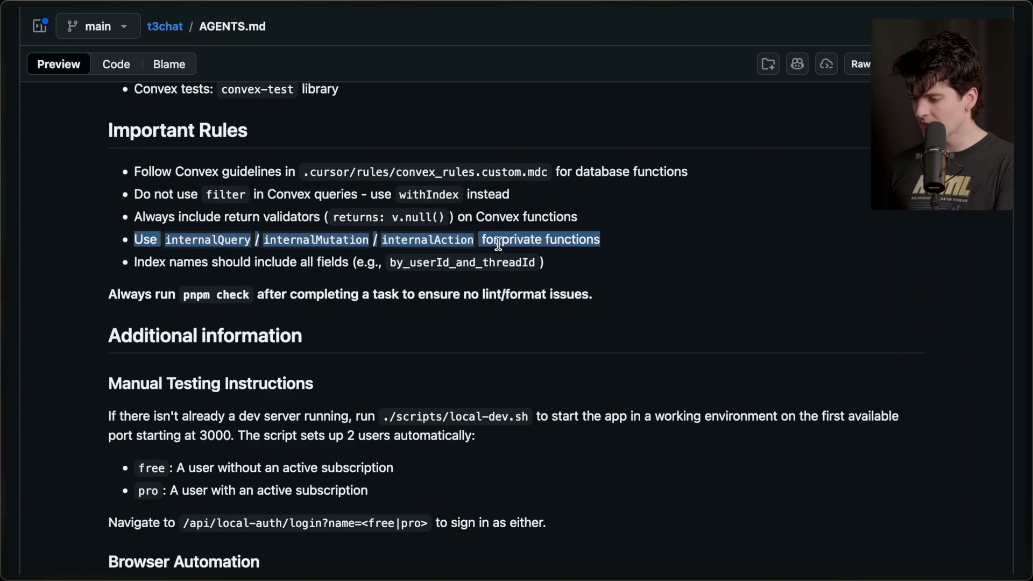
pyautogui.click(319, 222)
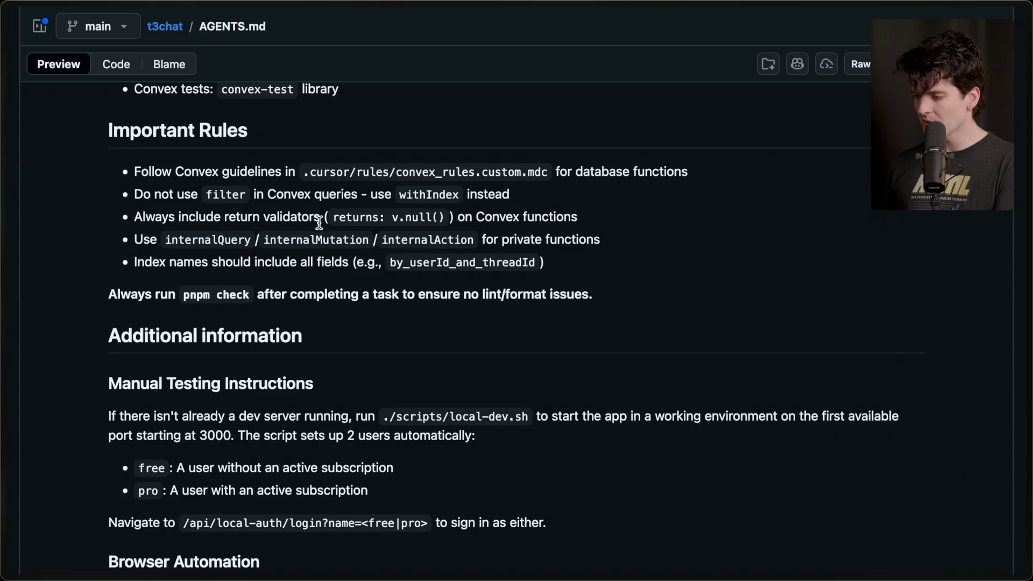
pyautogui.tripleClick(319, 223)
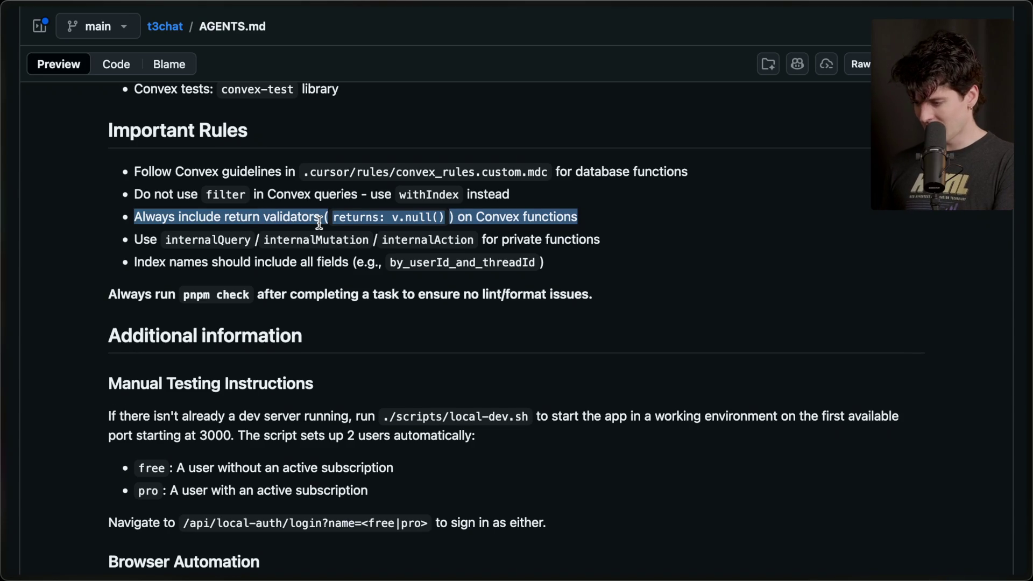
pyautogui.scroll(-2, 319, 222)
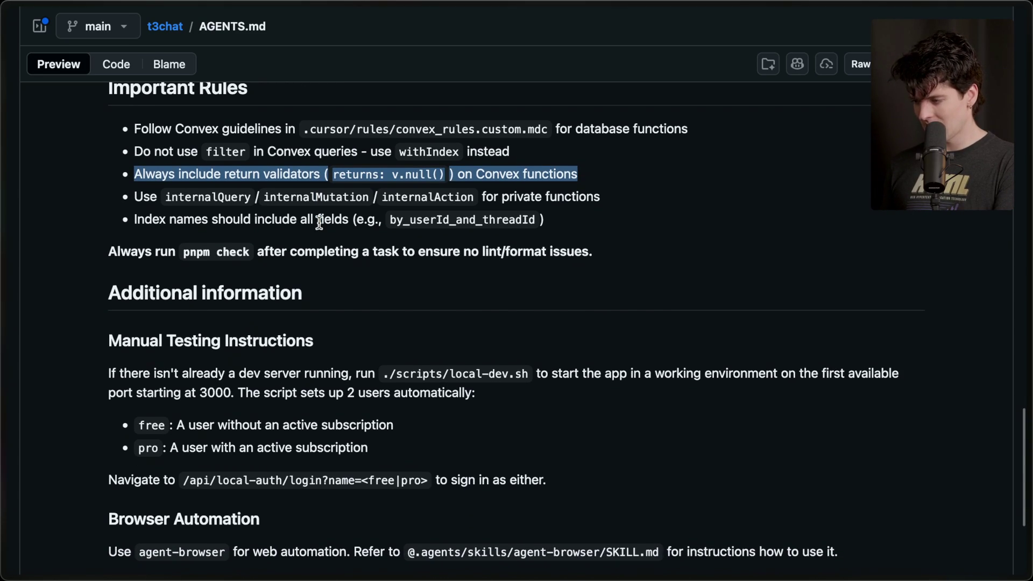
pyautogui.click(318, 220)
# - Scroll to the end of AGENTS.md and back, select its file name, then switch to Excalidraw Plus
pyautogui.scroll(-2, 331, 225)
pyautogui.scroll(-5, 331, 225)
pyautogui.scroll(-2, 331, 225)
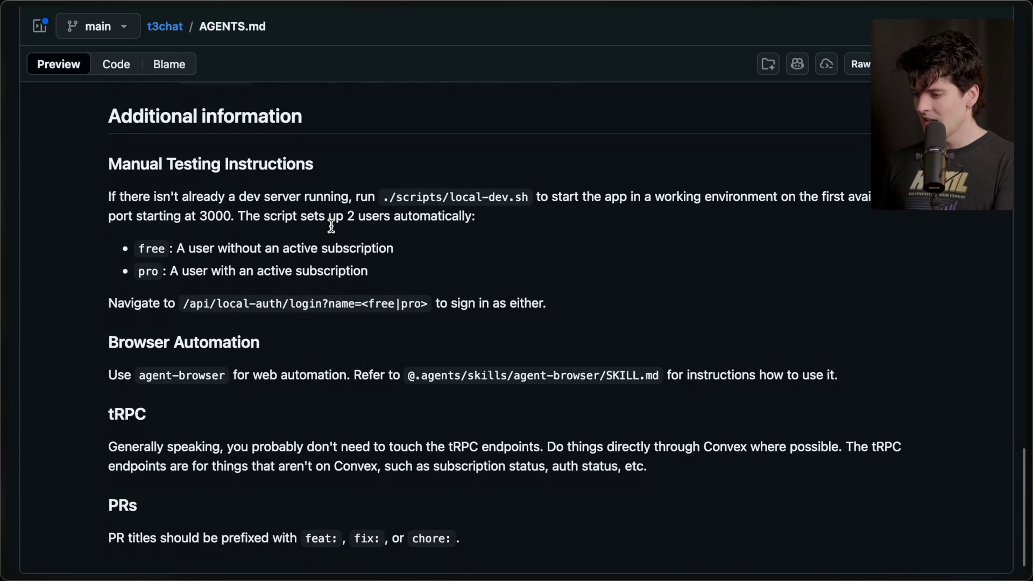
pyautogui.scroll(1, 148, 398)
pyautogui.scroll(-1, 148, 398)
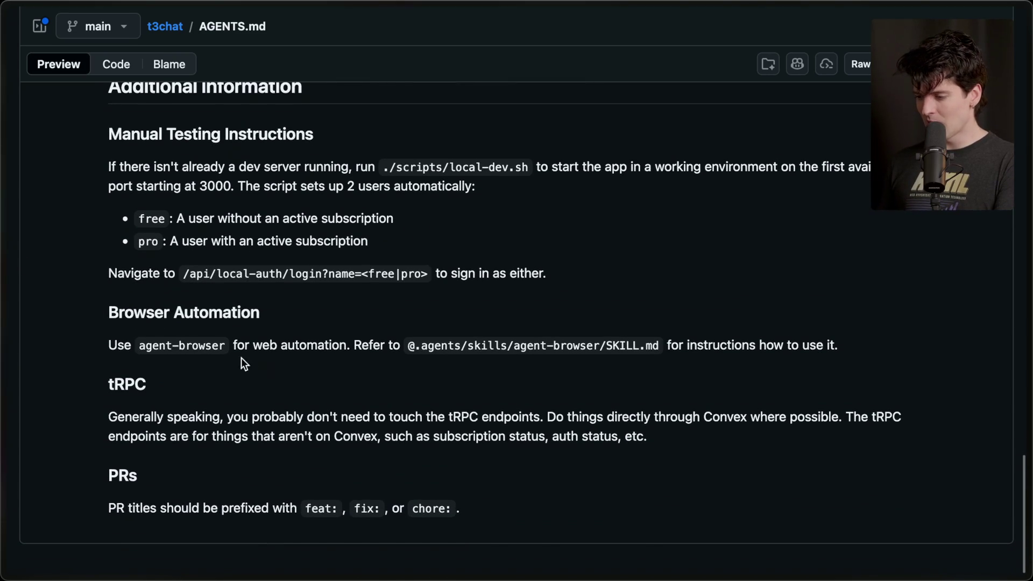
pyautogui.scroll(10, 577, 299)
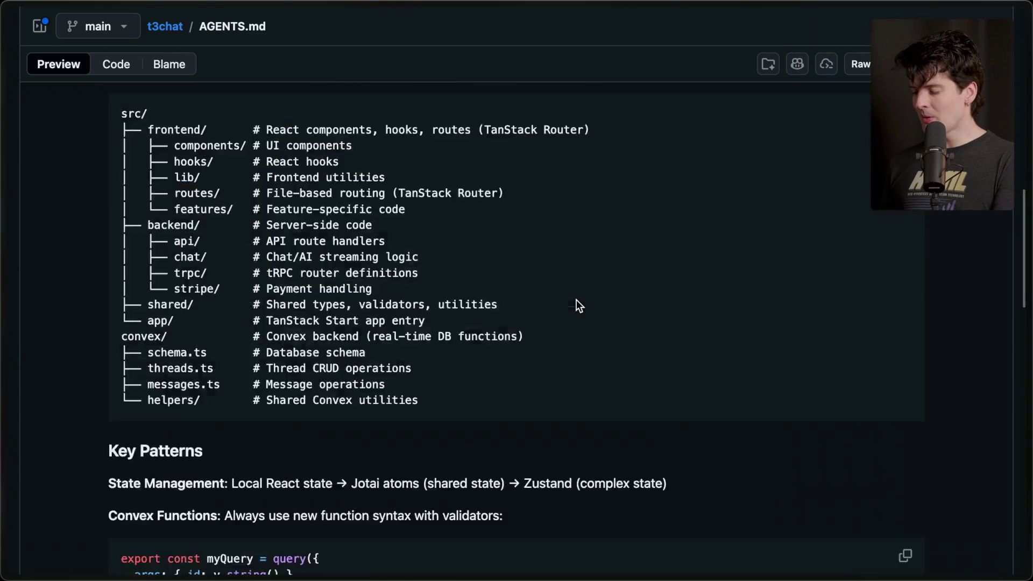
pyautogui.scroll(10, 577, 305)
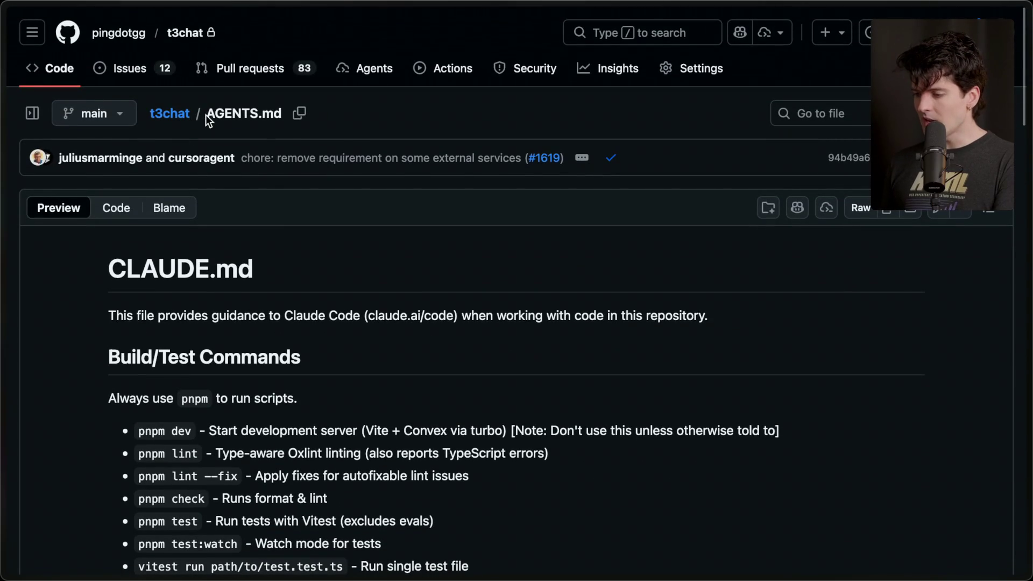
pyautogui.moveTo(208, 115); pyautogui.dragTo(279, 116)
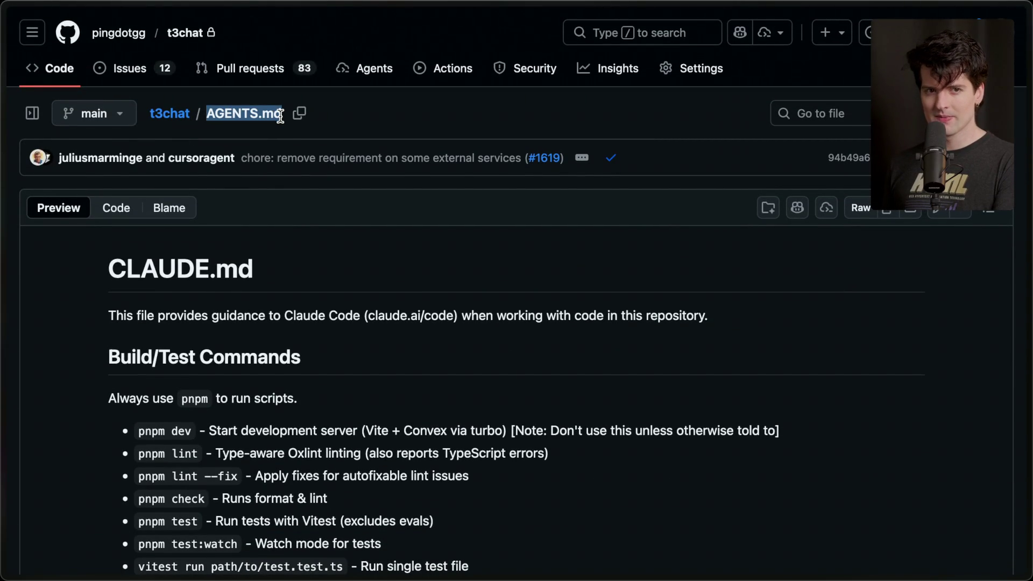
pyautogui.moveTo(1029, 230)
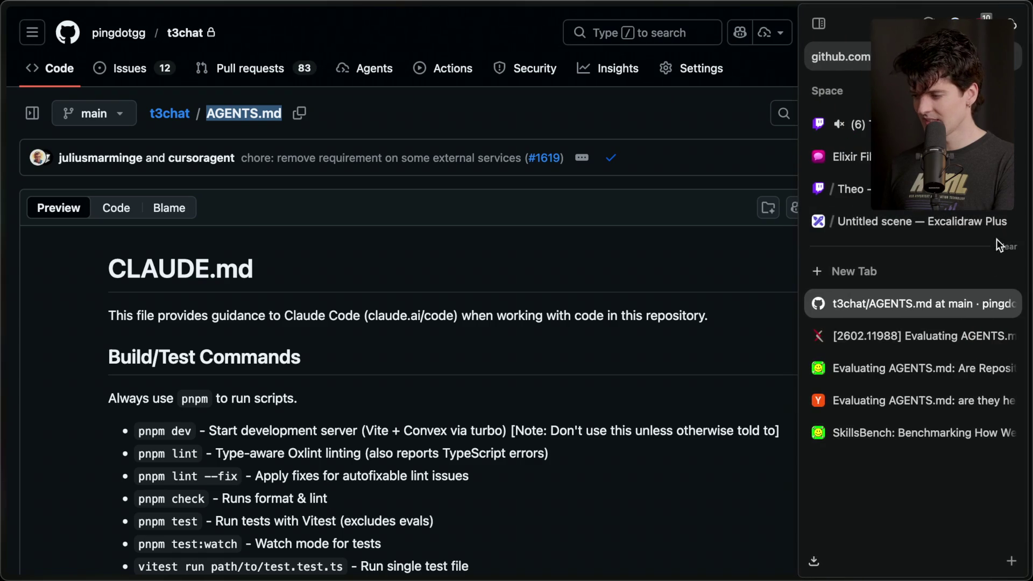
pyautogui.click(956, 215)
# - Rename the current Excalidraw scene to 'Node memory'
pyautogui.moveTo(92, 35)
pyautogui.mouseDown()
pyautogui.moveTo(143, 35)
pyautogui.moveTo(162, 47)
pyautogui.mouseUp()
pyautogui.write('Node memory')
pyautogui.press('Return')
# - Create a new private scene and name it 'Agent.md sucks'
pyautogui.click(35, 36)
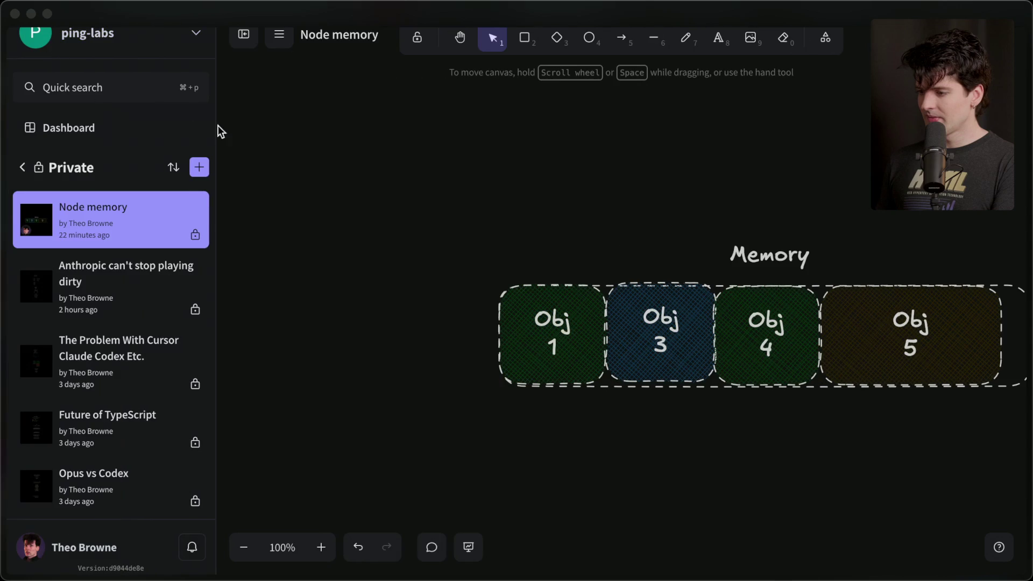
pyautogui.click(201, 168)
pyautogui.click(243, 36)
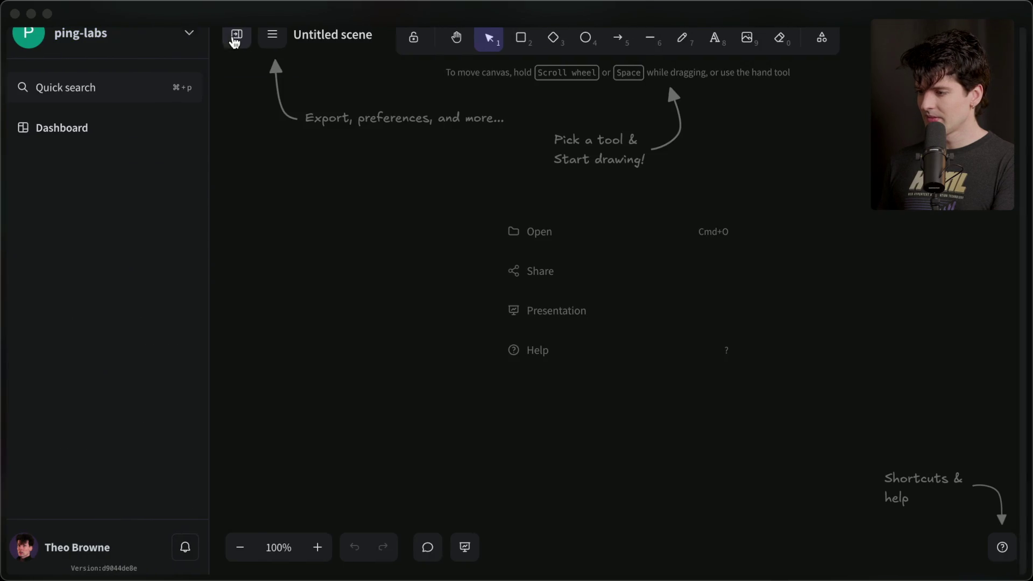
pyautogui.click(146, 37)
pyautogui.write('Agent.md sucks')
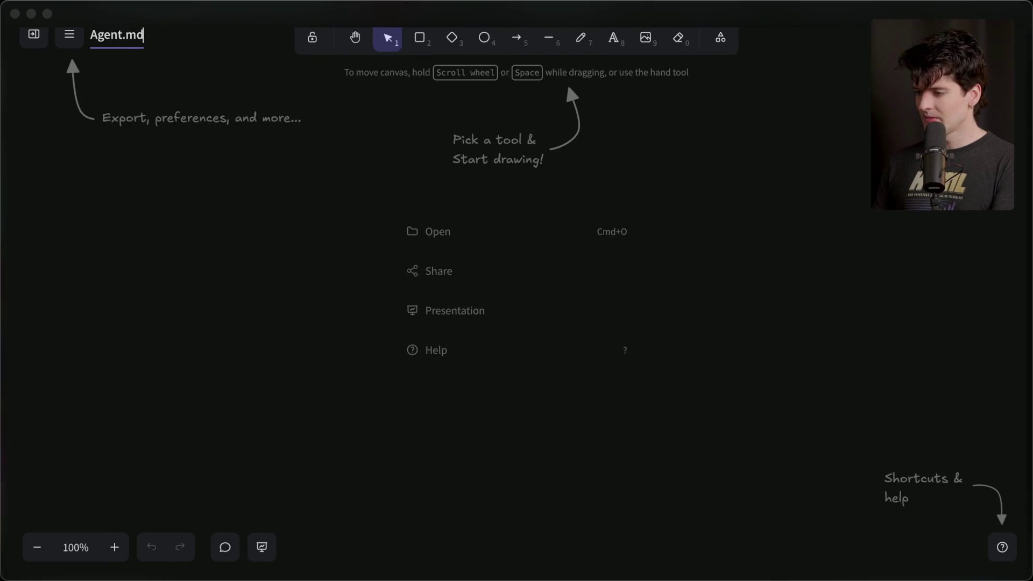
# - Add the XL heading 'Wtf is a claude.md/agent.md?' and move it to the top centre
pyautogui.click(614, 39)
pyautogui.click(479, 175)
pyautogui.write('Wtf is a cla')
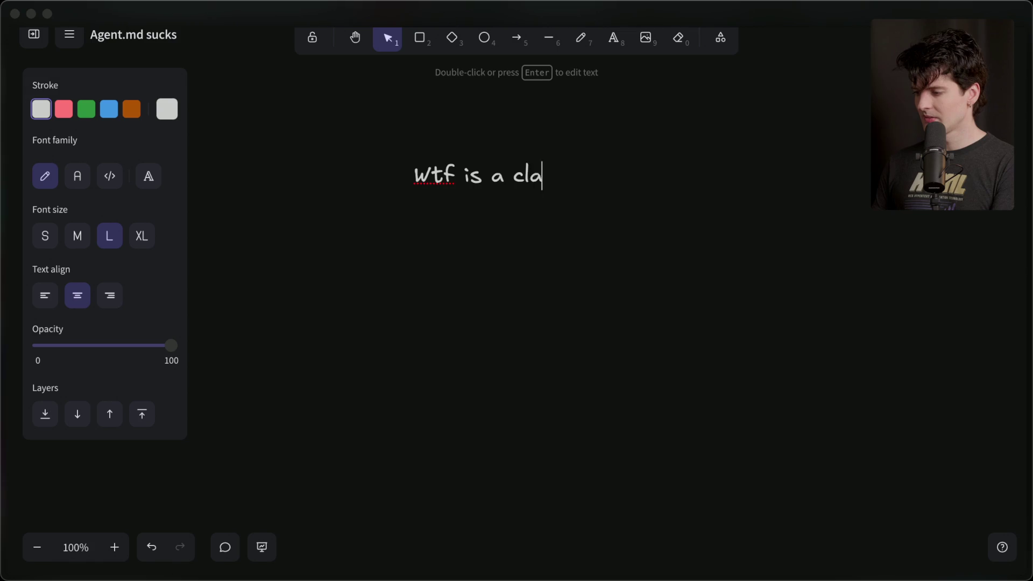
pyautogui.write('ude.md/agent.md?')
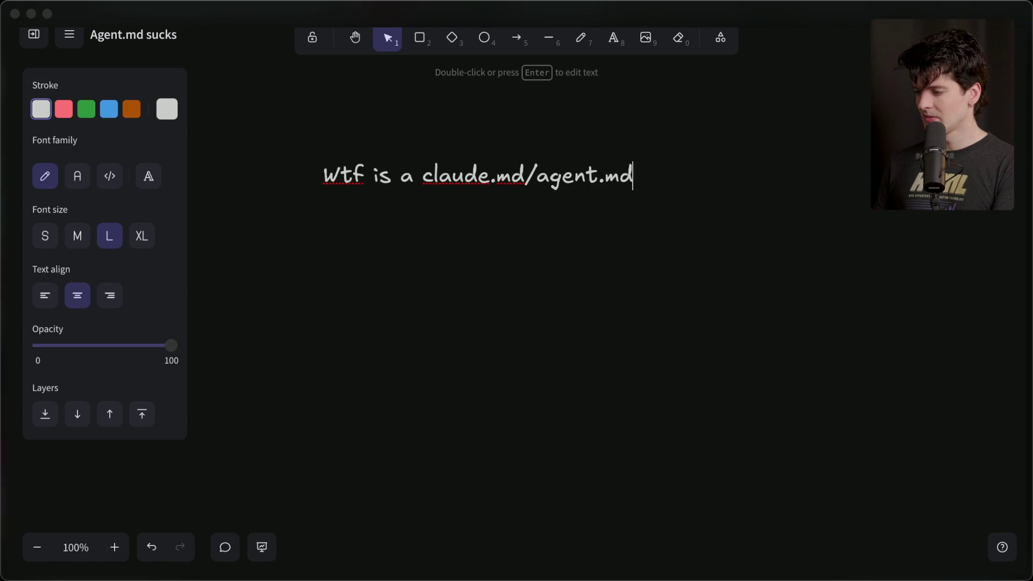
pyautogui.click(142, 237)
pyautogui.click(338, 253)
pyautogui.moveTo(376, 178); pyautogui.dragTo(418, 128)
pyautogui.click(441, 295)
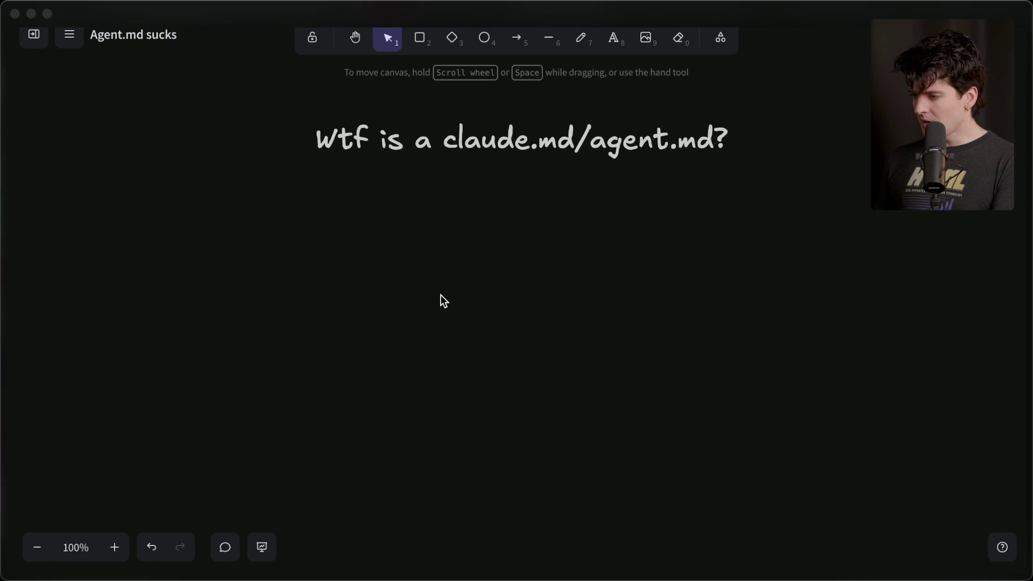
pyautogui.moveTo(1030, 32)
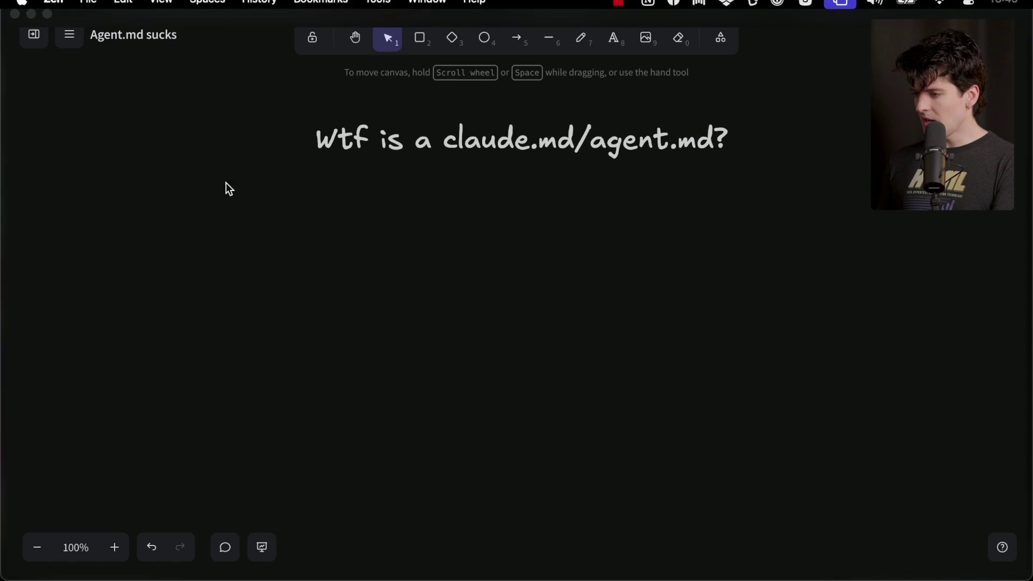
pyautogui.scroll(-2, 503, 249)
pyautogui.scroll(-3, 503, 249)
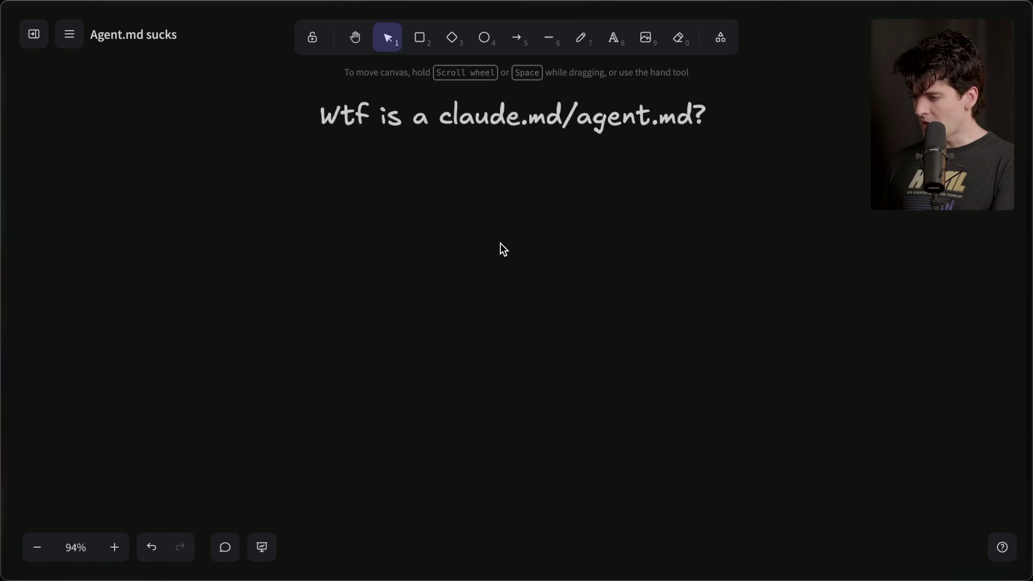
# - Draw a tall rectangle with a transparent background below the heading
pyautogui.click(419, 38)
pyautogui.moveTo(360, 148)
pyautogui.mouseDown()
pyautogui.moveTo(581, 436)
pyautogui.moveTo(580, 461)
pyautogui.mouseUp()
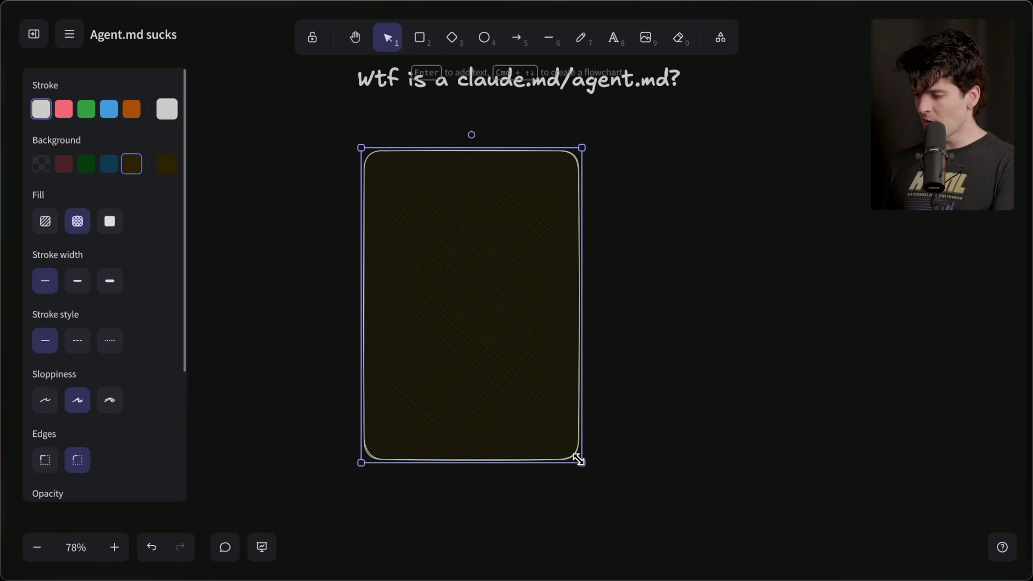
pyautogui.click(41, 164)
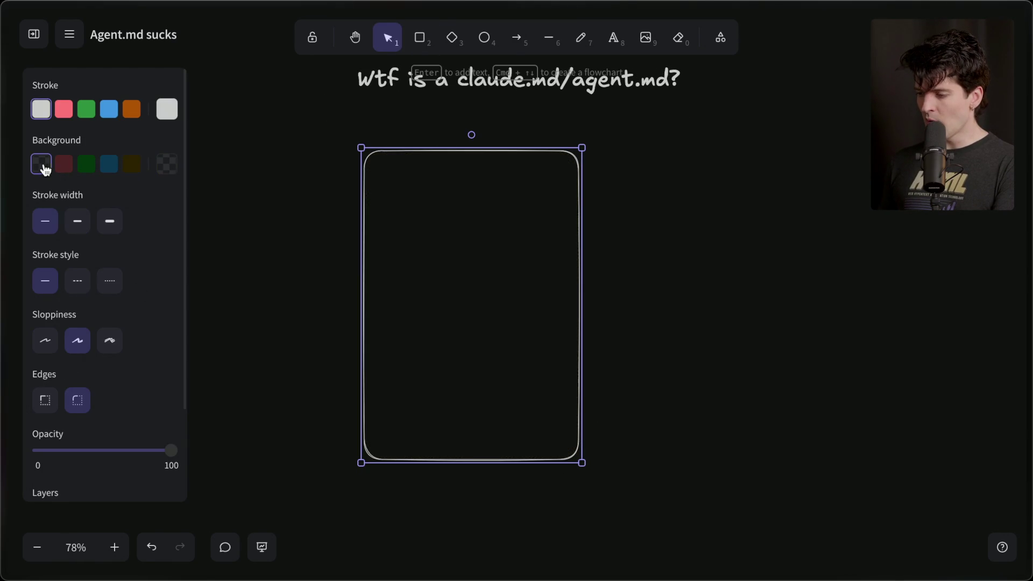
pyautogui.moveTo(442, 237)
pyautogui.mouseDown()
pyautogui.moveTo(492, 240)
pyautogui.moveTo(499, 253)
pyautogui.moveTo(473, 246)
pyautogui.moveTo(544, 236)
pyautogui.mouseUp()
# - Draw a short box across the top of the tall rectangle
pyautogui.click(420, 37)
pyautogui.moveTo(437, 169); pyautogui.dragTo(652, 251)
pyautogui.moveTo(604, 195); pyautogui.dragTo(604, 205)
pyautogui.doubleClick(605, 210)
pyautogui.click(703, 188)
# - Add the label 'User: "some question"' and place it inside the top box
pyautogui.doubleClick(704, 184)
pyautogui.write('I hve a')
pyautogui.press('BackSpace')
pyautogui.press('BackSpace')
pyautogui.press('BackSpace')
pyautogui.hotkey('ctrl', 'a')
pyautogui.press('BackSpace')
pyautogui.write('ser: "')
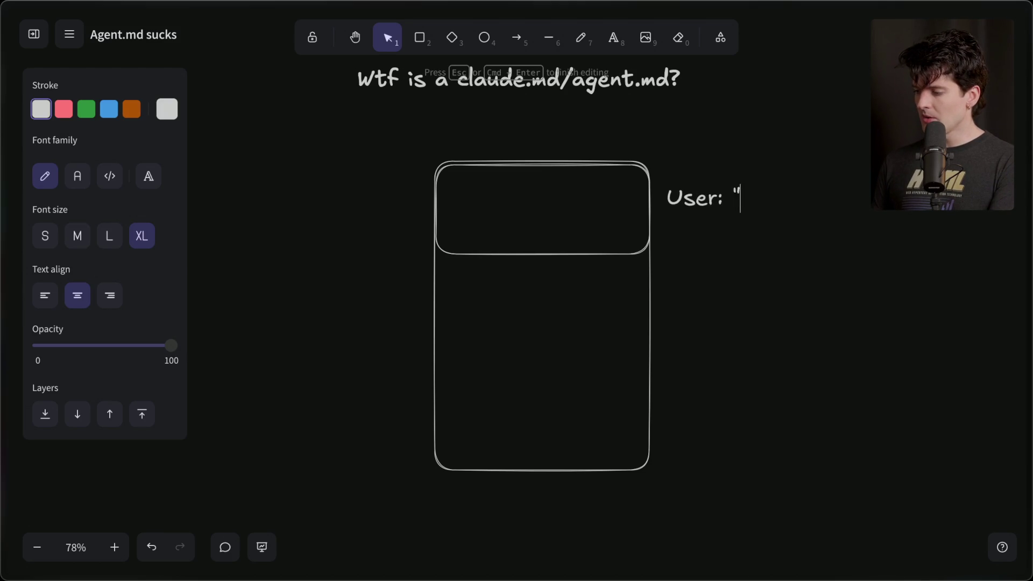
pyautogui.write('some question')
pyautogui.press('BackSpace')
pyautogui.press('BackSpace')
pyautogui.write('ion"')
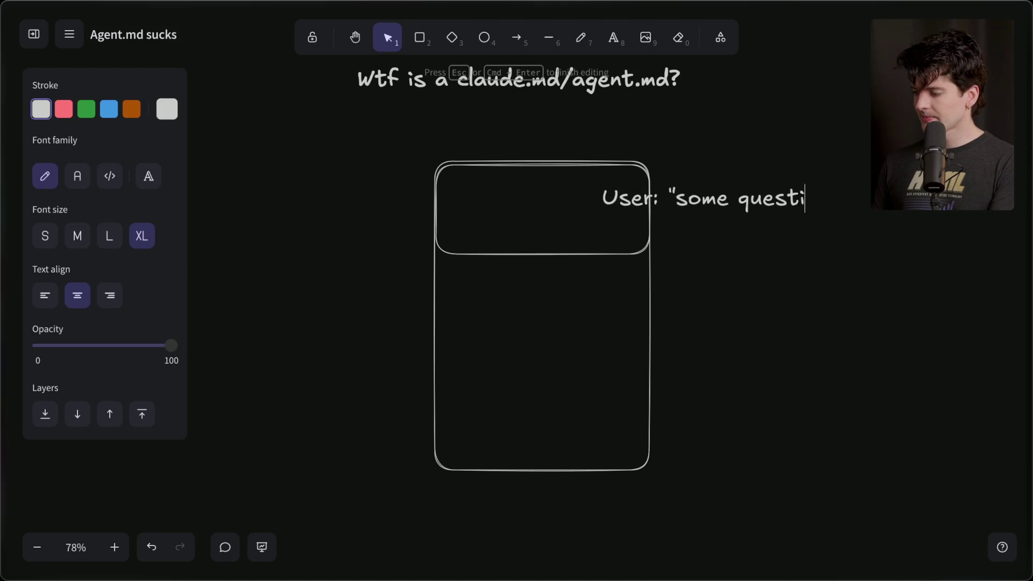
pyautogui.click(807, 271)
pyautogui.moveTo(586, 215)
pyautogui.mouseDown()
pyautogui.moveTo(386, 218)
pyautogui.moveTo(395, 233)
pyautogui.moveTo(438, 211)
pyautogui.moveTo(533, 200)
pyautogui.moveTo(503, 210)
pyautogui.mouseUp()
pyautogui.moveTo(564, 203); pyautogui.dragTo(569, 211)
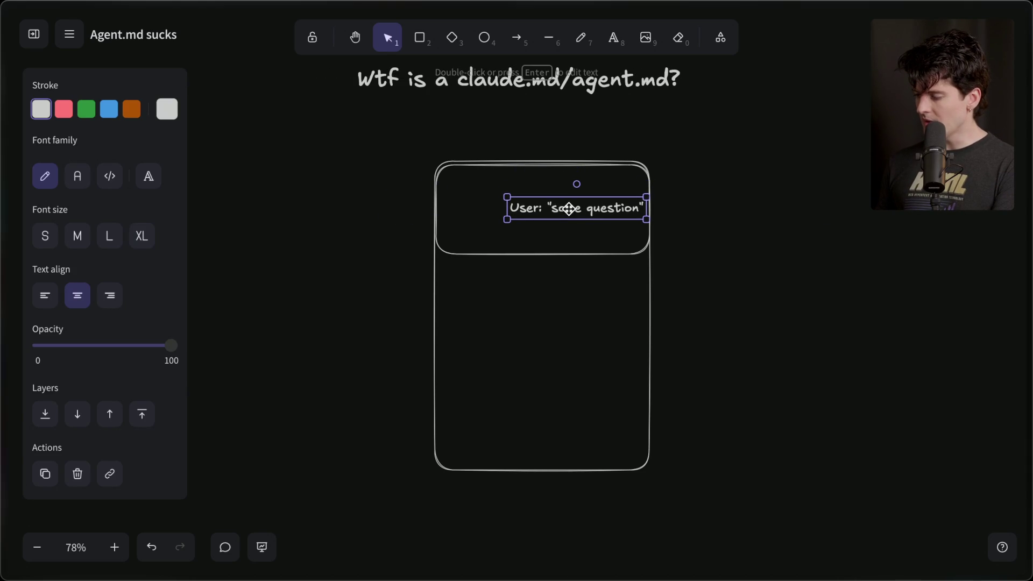
pyautogui.click(445, 237)
# - Duplicate the User box with its label and place the copy just below
pyautogui.click(449, 253)
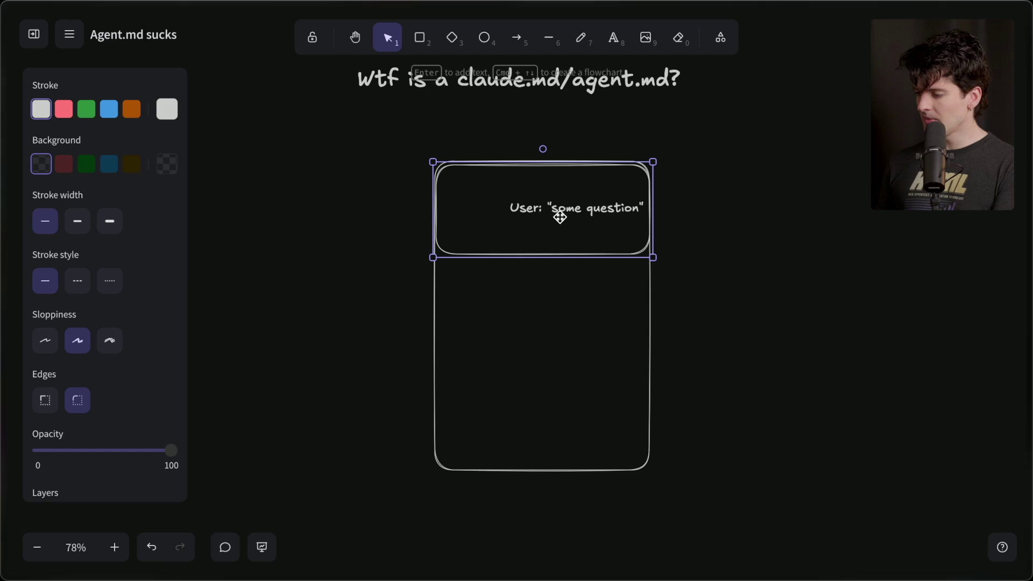
pyautogui.keyDown('shift'); pyautogui.click(561, 218); pyautogui.keyUp('shift')
pyautogui.hotkey('ctrl', 'd')
pyautogui.moveTo(563, 218)
pyautogui.mouseDown()
pyautogui.moveTo(549, 323)
pyautogui.moveTo(541, 303)
pyautogui.mouseUp()
pyautogui.click(733, 309)
# - Change the copied label to 'Agent: "some answer"' and shift it left in its box
pyautogui.click(541, 298)
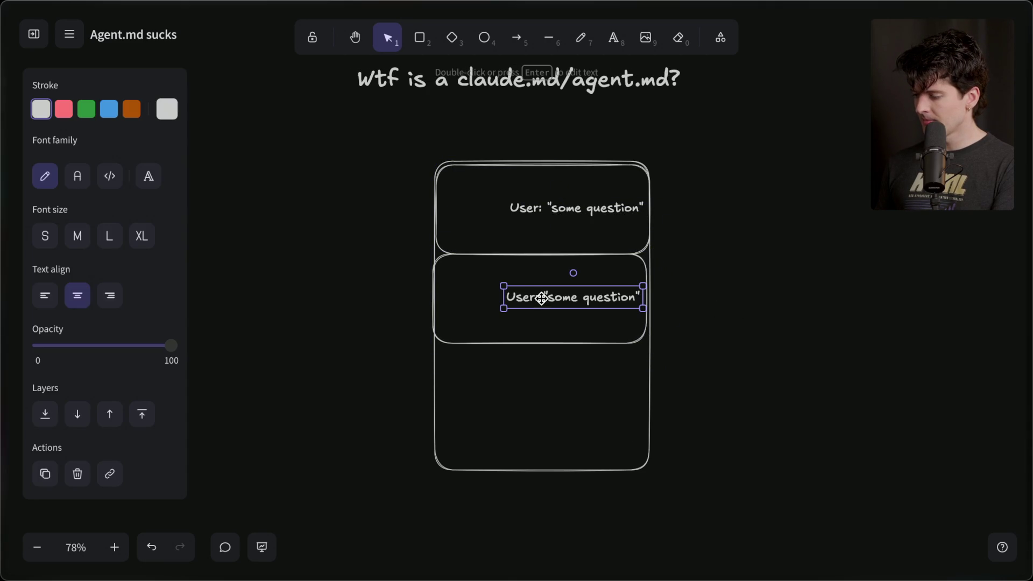
pyautogui.hotkey('ctrl', 'a')
pyautogui.doubleClick(542, 298)
pyautogui.write('A')
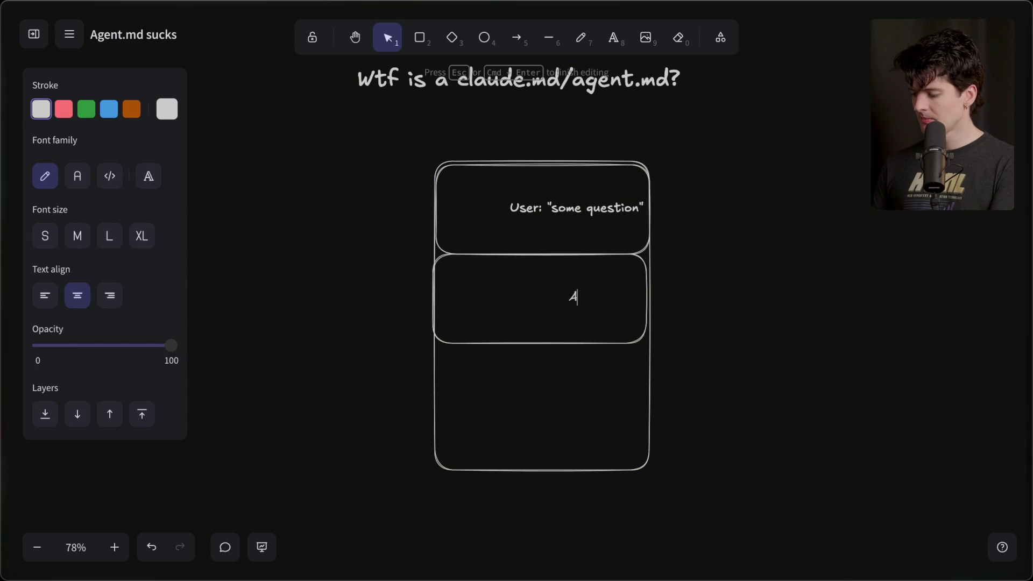
pyautogui.write('gent: "some answer"')
pyautogui.click(634, 307)
pyautogui.click(560, 304)
pyautogui.moveTo(561, 305); pyautogui.dragTo(531, 304)
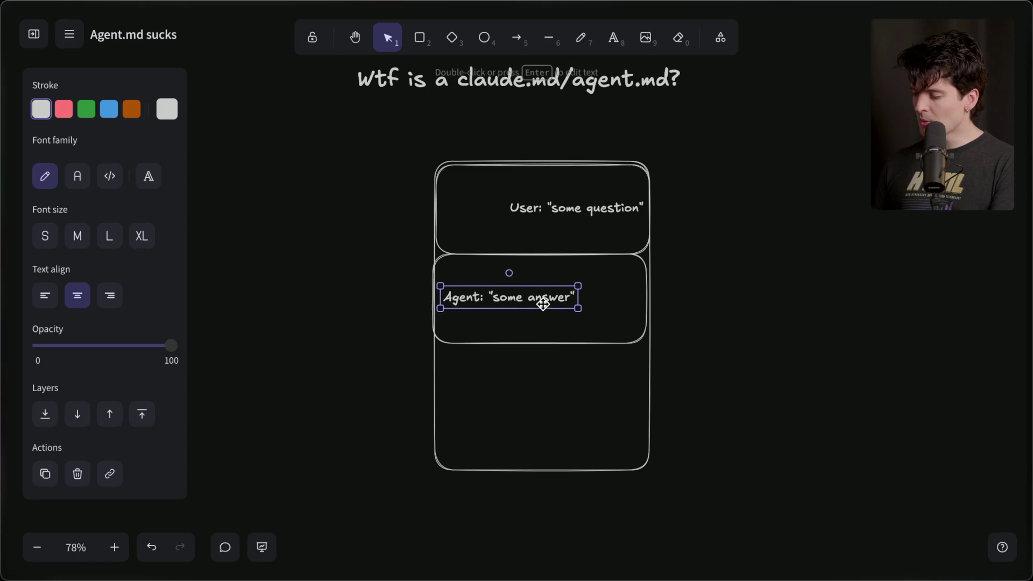
pyautogui.click(572, 192)
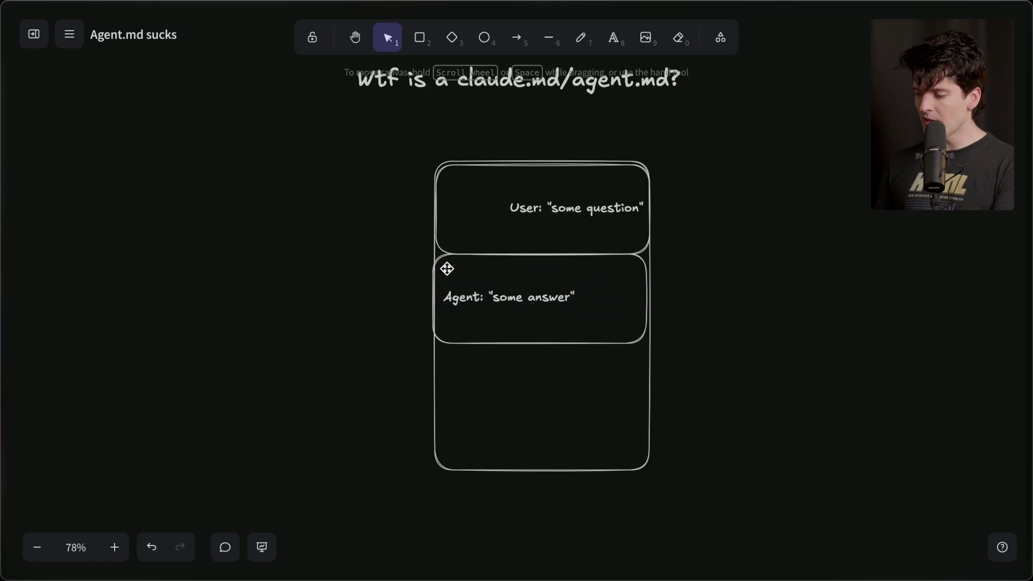
# - Copy the User box to make an empty third box below the Agent box
pyautogui.click(467, 164)
pyautogui.click(468, 170)
pyautogui.click(466, 166)
pyautogui.press('super+v')
pyautogui.moveTo(466, 167)
pyautogui.mouseDown()
pyautogui.moveTo(522, 366)
pyautogui.moveTo(545, 391)
pyautogui.mouseUp()
pyautogui.click(533, 305)
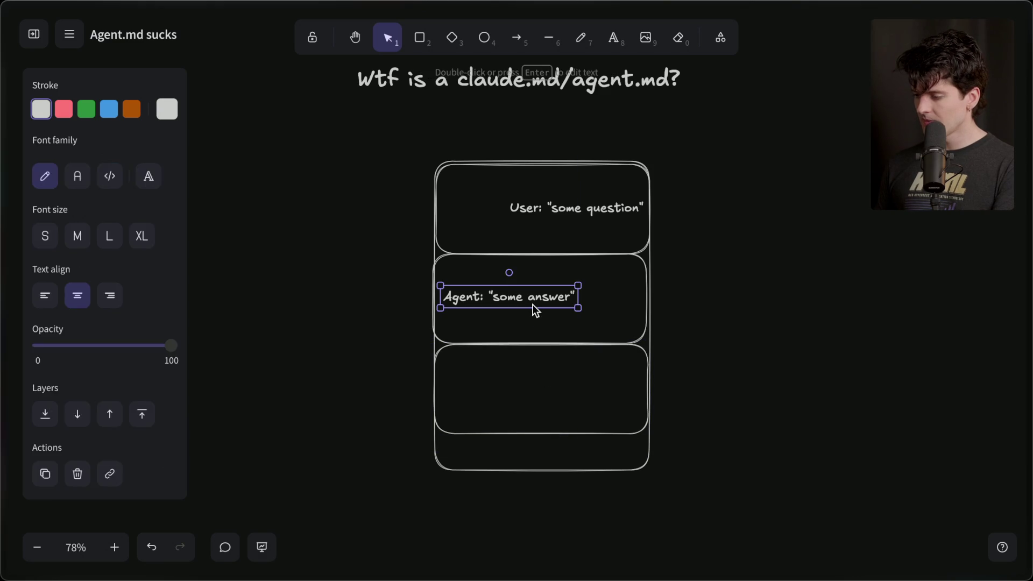
# - Give the User box a dark blue background and the Agent box dark brown
pyautogui.click(572, 268)
pyautogui.click(491, 223)
pyautogui.click(109, 164)
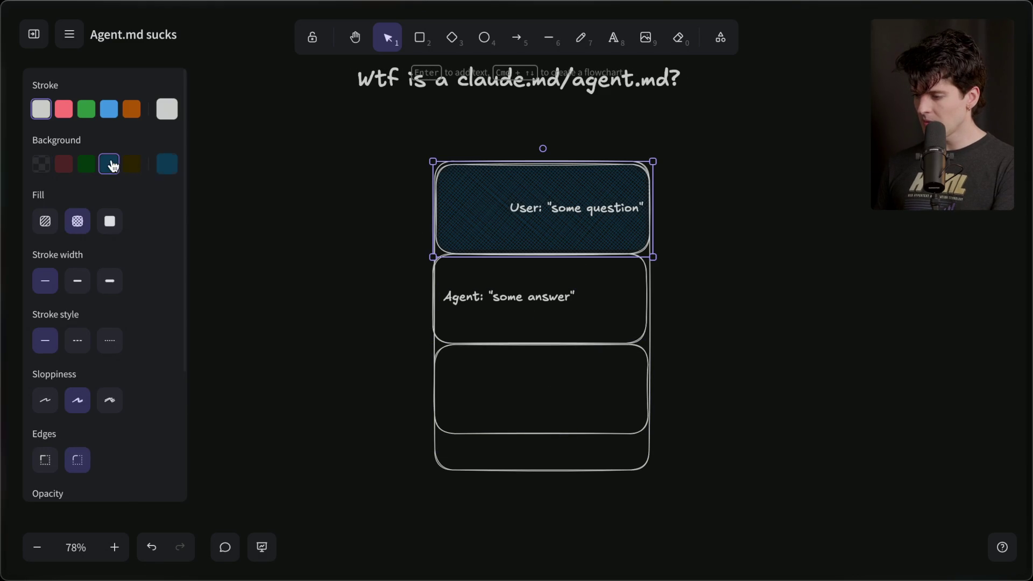
pyautogui.click(592, 314)
pyautogui.click(640, 330)
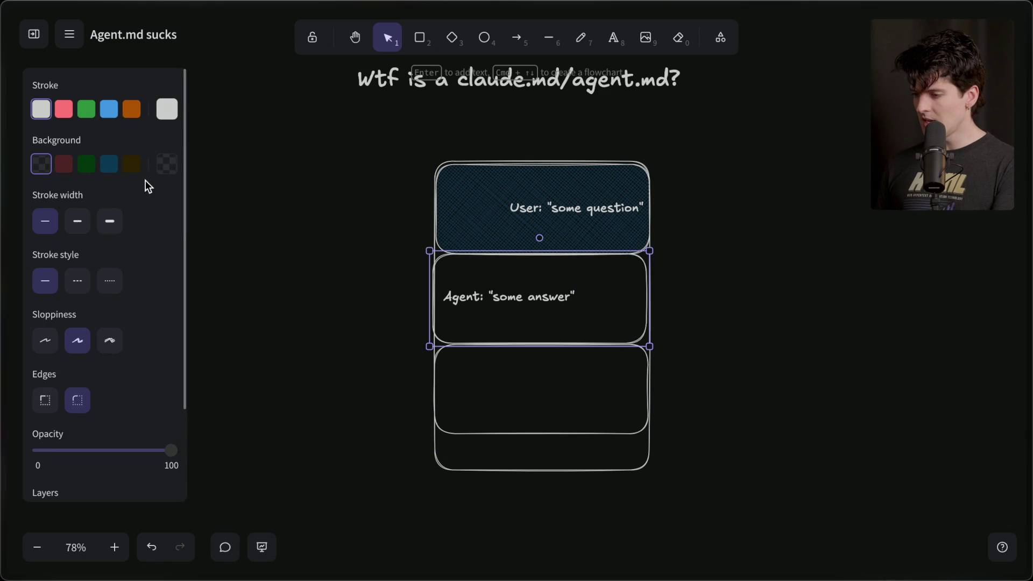
pyautogui.click(132, 163)
pyautogui.click(296, 357)
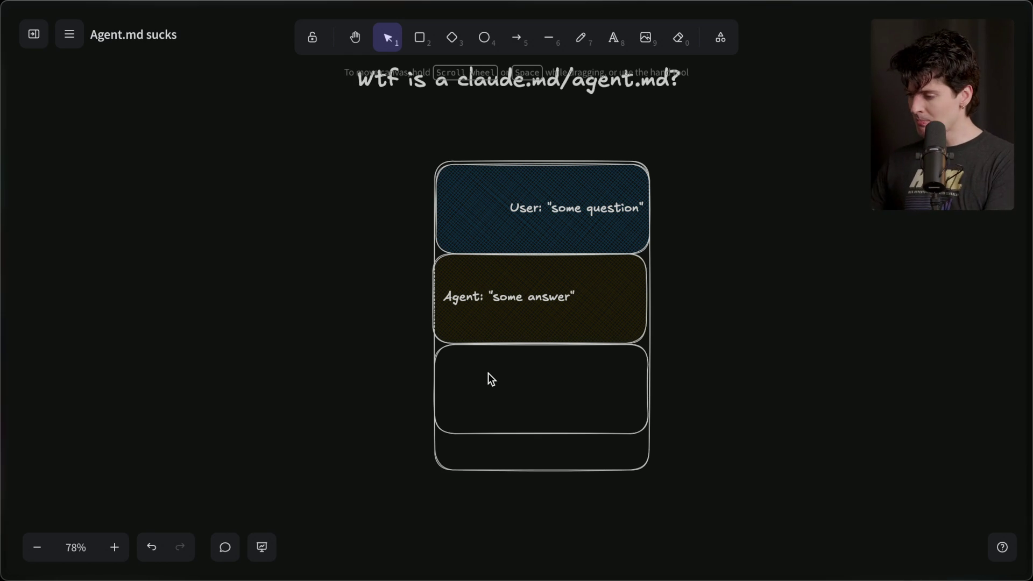
# - Delete the empty bottom box from the stack
pyautogui.click(440, 353)
pyautogui.press('Delete')
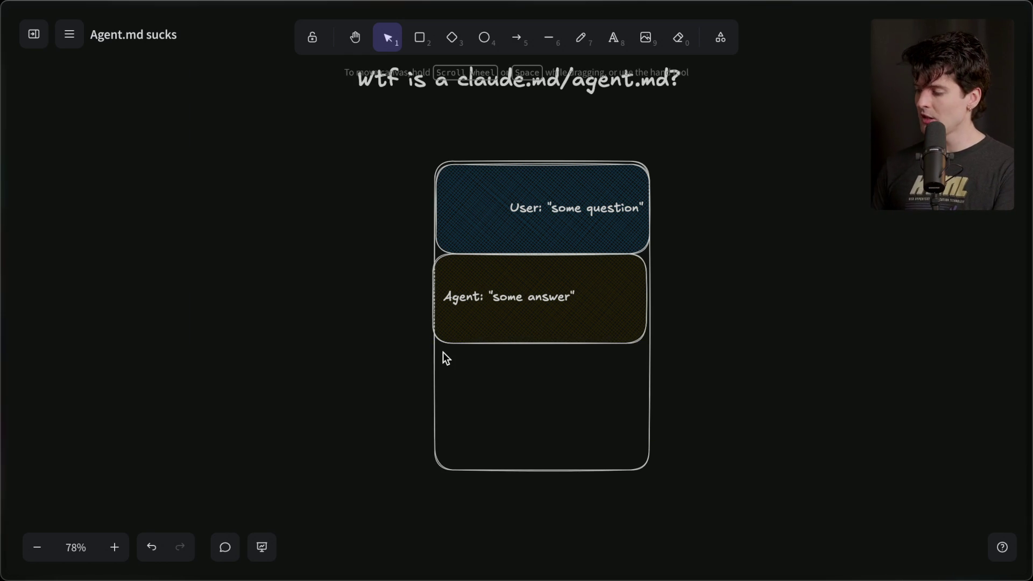
pyautogui.click(354, 92)
# - Reposition the box stack and stretch the outer frame upward to make room
pyautogui.moveTo(355, 134); pyautogui.dragTo(687, 559)
pyautogui.moveTo(501, 393)
pyautogui.mouseDown()
pyautogui.moveTo(447, 503)
pyautogui.moveTo(507, 388)
pyautogui.mouseUp()
pyautogui.scroll(-2, 448, 502)
pyautogui.scroll(2, 507, 389)
pyautogui.click(717, 256)
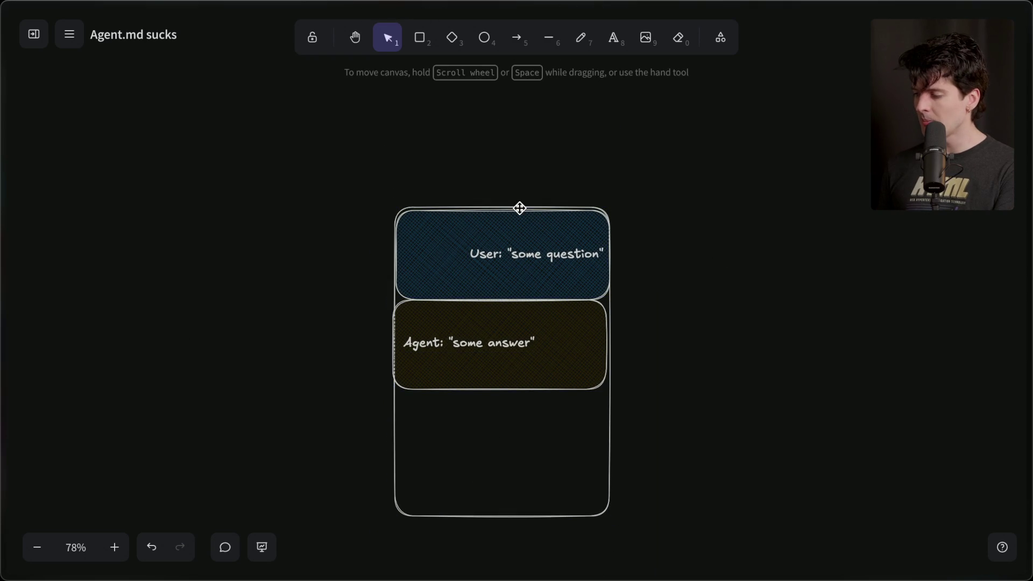
pyautogui.click(519, 204)
pyautogui.moveTo(505, 204); pyautogui.dragTo(516, 101)
pyautogui.click(671, 134)
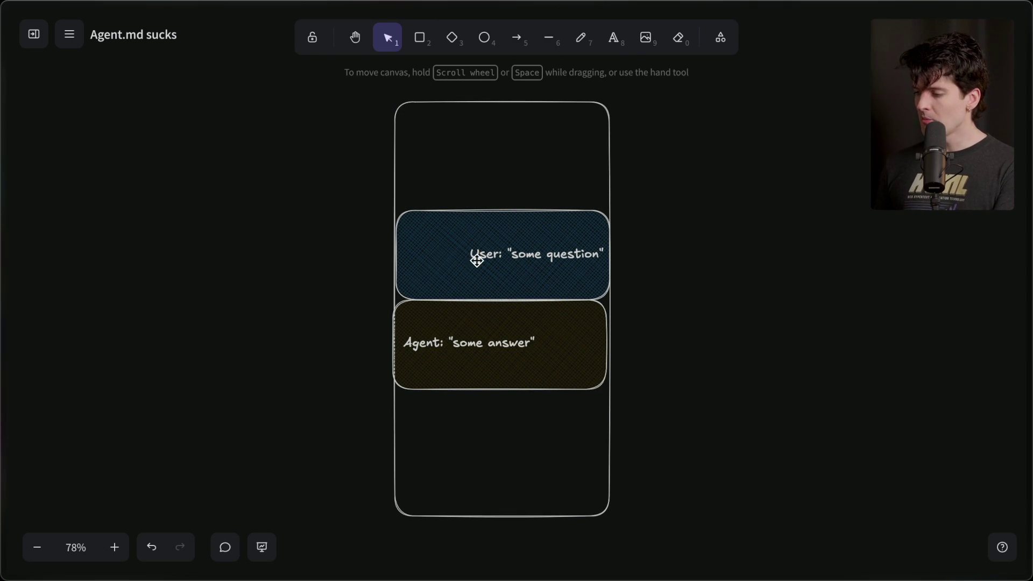
# - Copy the Agent box to the top, make it dark red, and label it 'System Prompt'
pyautogui.click(446, 359)
pyautogui.moveTo(496, 323)
pyautogui.mouseDown()
pyautogui.moveTo(487, 316)
pyautogui.moveTo(502, 146)
pyautogui.mouseUp()
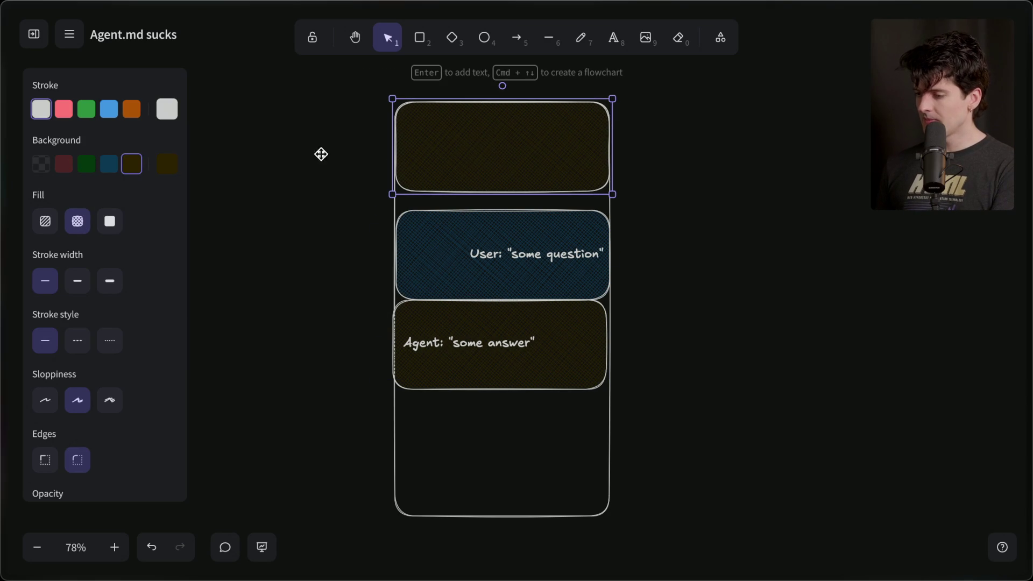
pyautogui.click(73, 165)
pyautogui.doubleClick(343, 124)
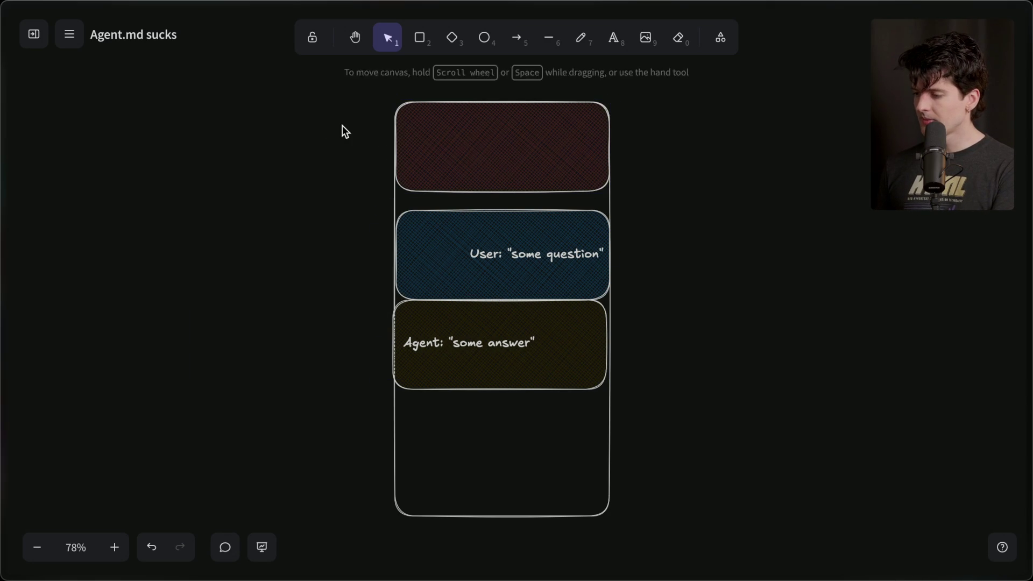
pyautogui.write('Syste,[')
pyautogui.press('BackSpace')
pyautogui.press('BackSpace')
pyautogui.write('m Prompt')
pyautogui.click(305, 250)
pyautogui.moveTo(399, 156)
pyautogui.mouseDown()
pyautogui.moveTo(553, 154)
pyautogui.moveTo(460, 125)
pyautogui.mouseUp()
pyautogui.click(345, 198)
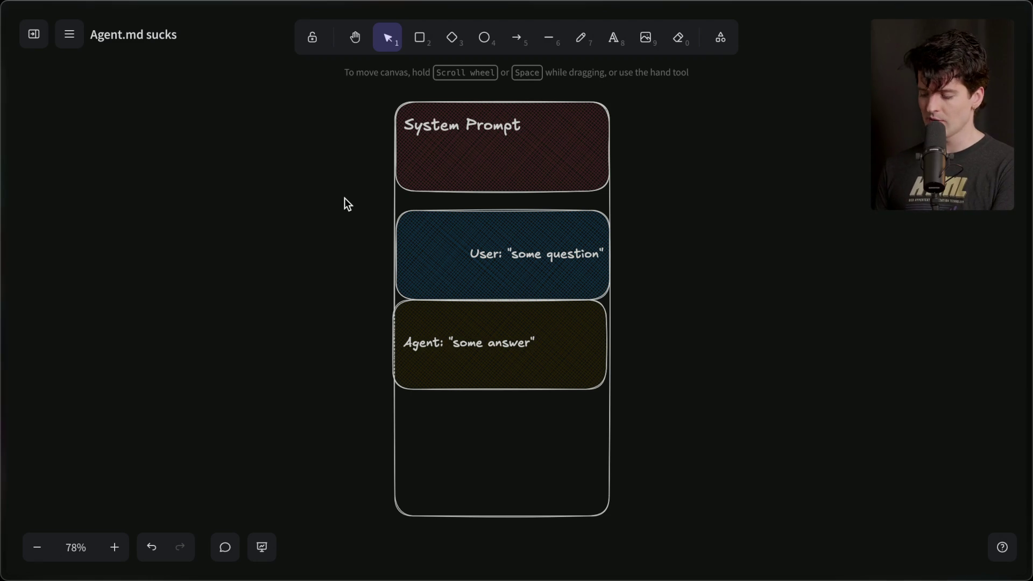
# - Open openrouter.ai in a new browser tab
pyautogui.hotkey('ctrl', 't')
pyautogui.write('open')
pyautogui.press('Return')
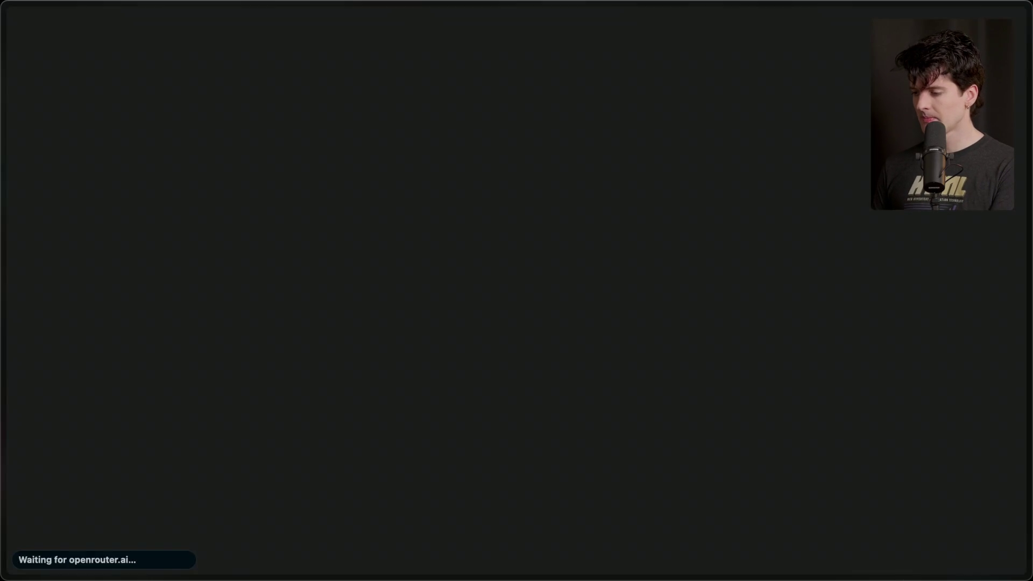
# - Load the openrouter.ai address in a new tab of the Helium browser
pyautogui.press('super+shift+c')
pyautogui.press('super+Tab')
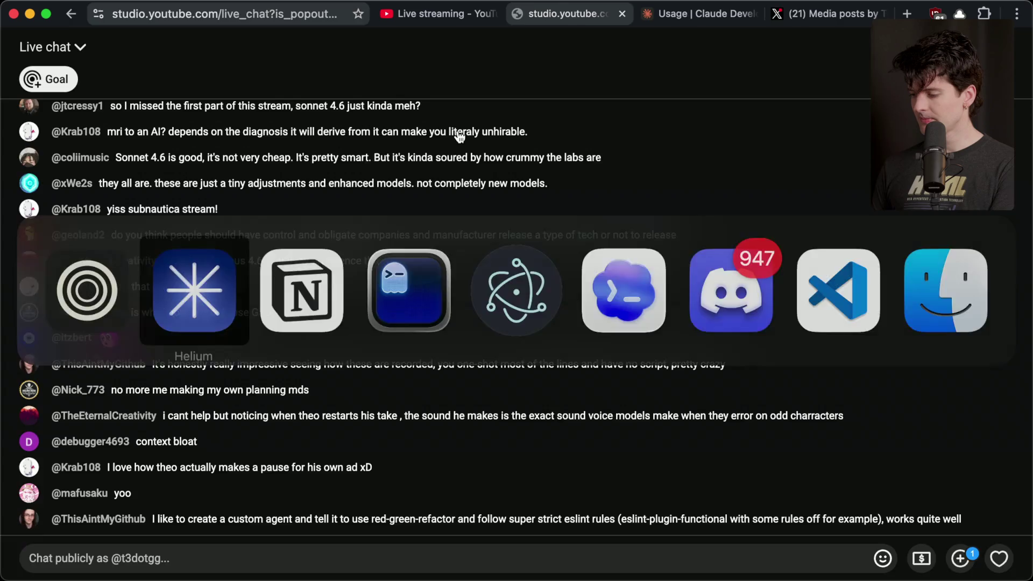
pyautogui.press('super+t')
pyautogui.press('super+v')
pyautogui.press('Return')
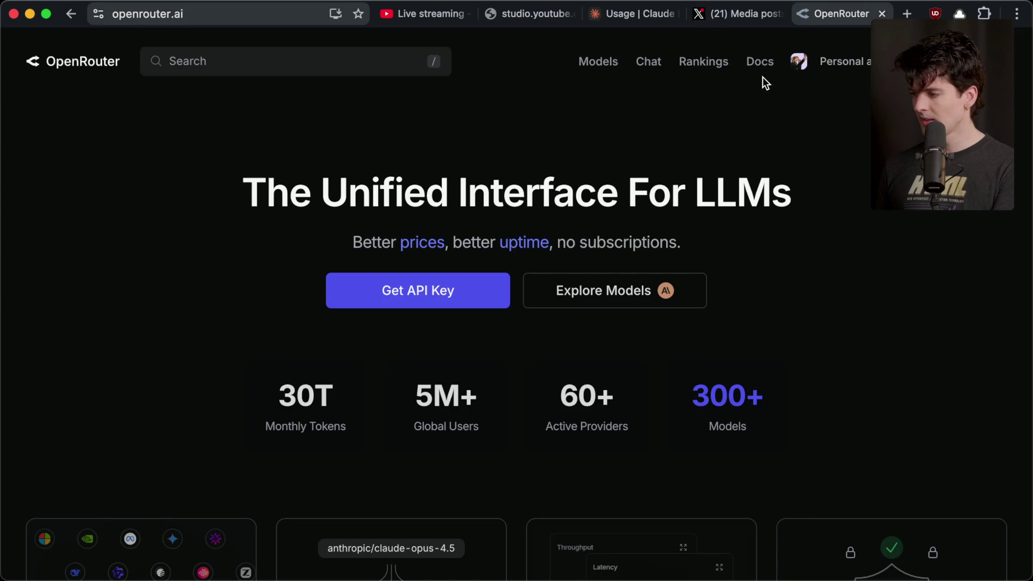
# - Start a new OpenRouter chat room with Claude Sonnet 4.6 added
pyautogui.click(651, 62)
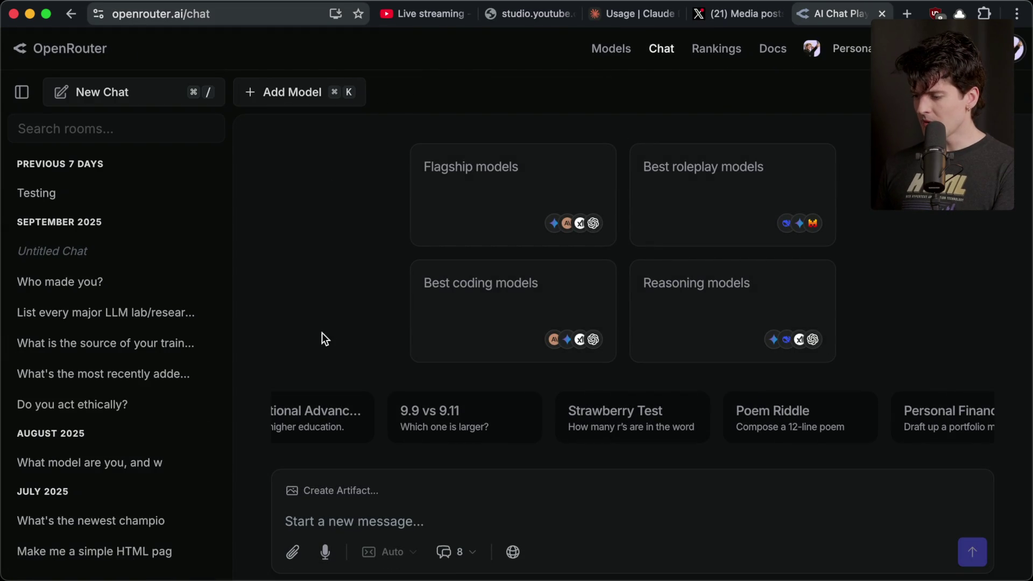
pyautogui.click(192, 97)
pyautogui.click(241, 103)
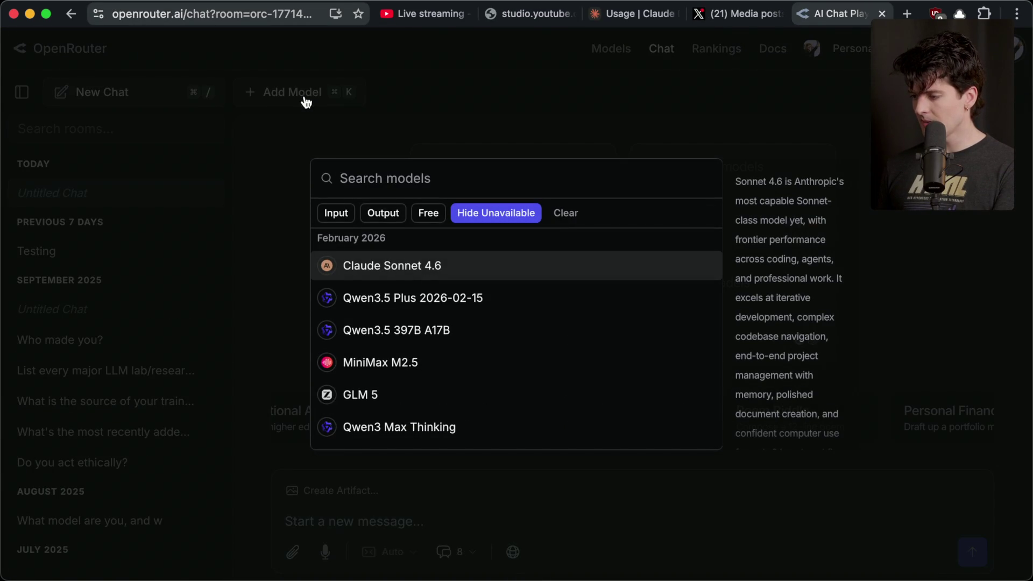
pyautogui.click(389, 268)
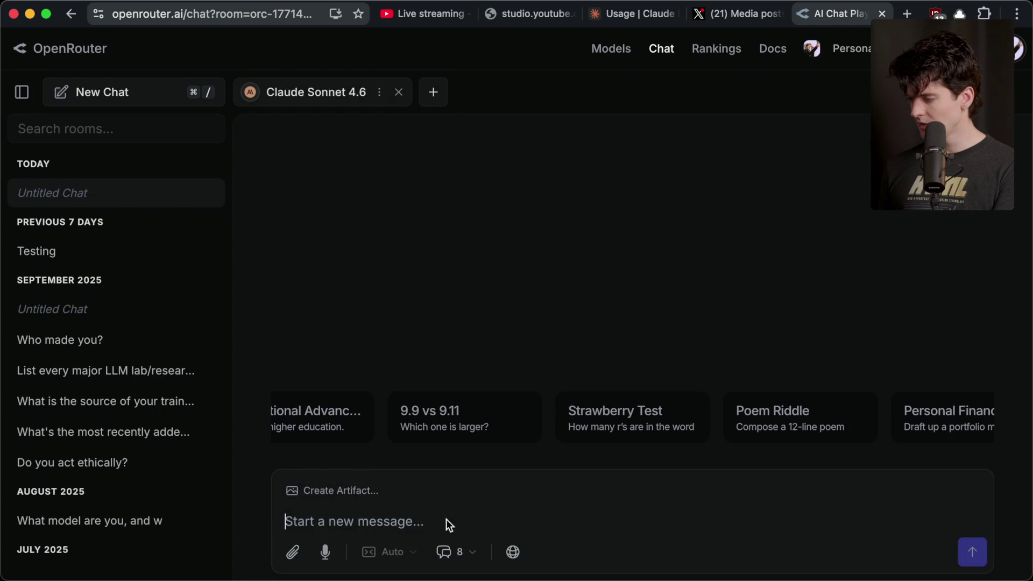
# - Look through the room options and chat memory settings, then collapse the rooms sidebar
pyautogui.click(1021, 92)
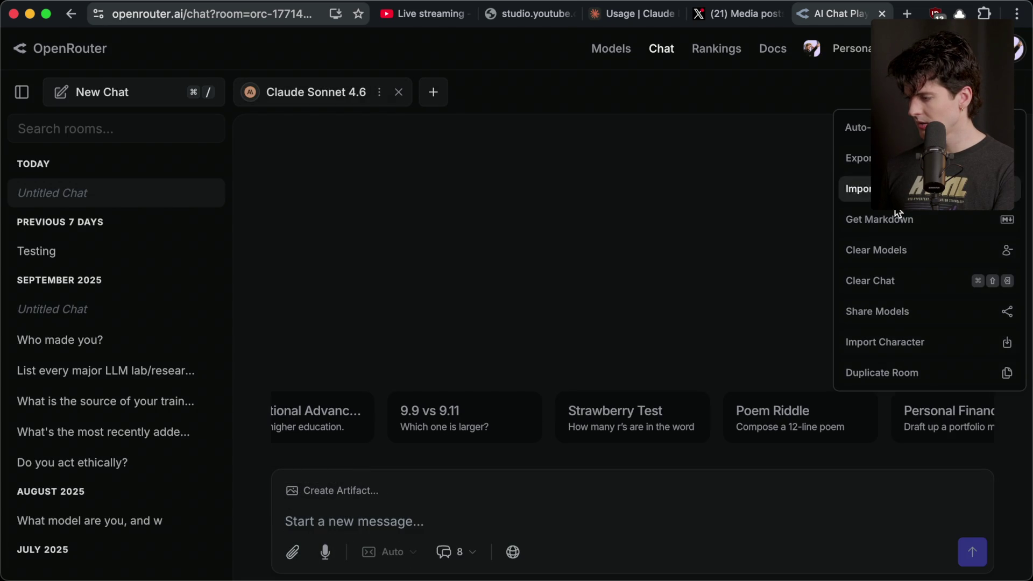
pyautogui.click(773, 488)
pyautogui.click(385, 517)
pyautogui.click(458, 552)
pyautogui.click(446, 552)
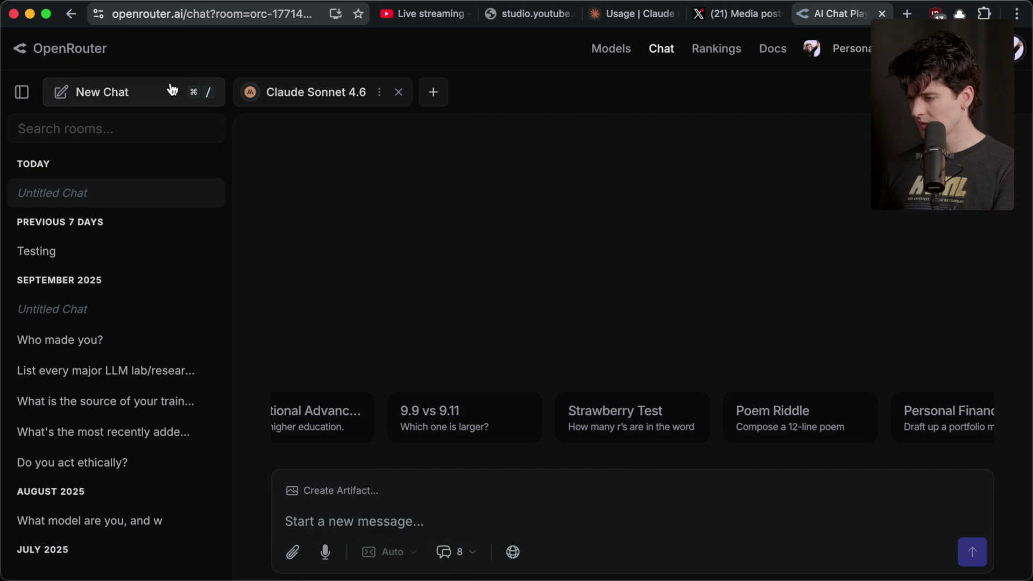
pyautogui.click(24, 95)
pyautogui.click(25, 94)
pyautogui.click(24, 94)
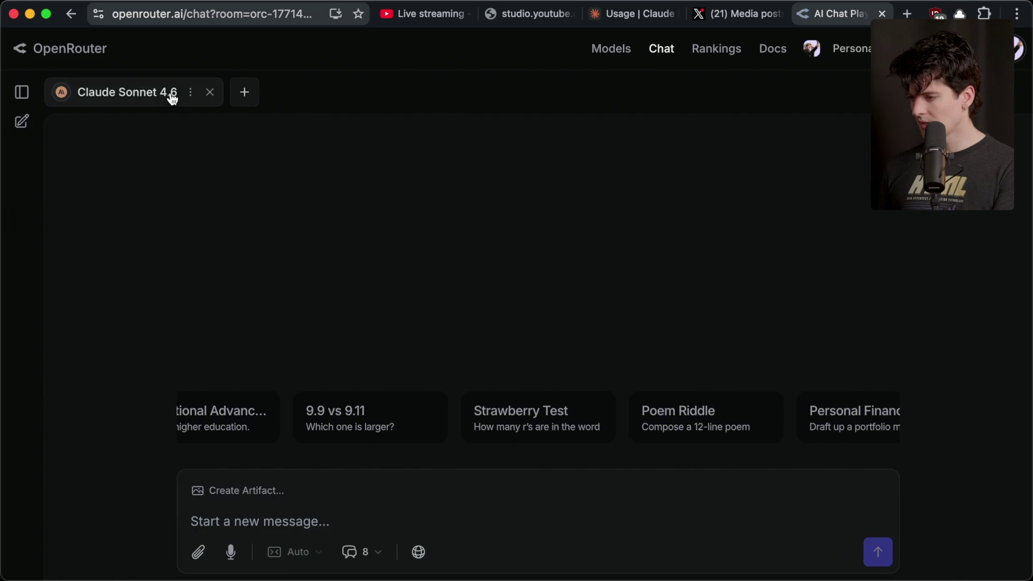
# - Switch Claude Sonnet 4.6's system prompt from Default to Custom and begin typing 'Alway'
pyautogui.click(191, 93)
pyautogui.scroll(-1, 386, 209)
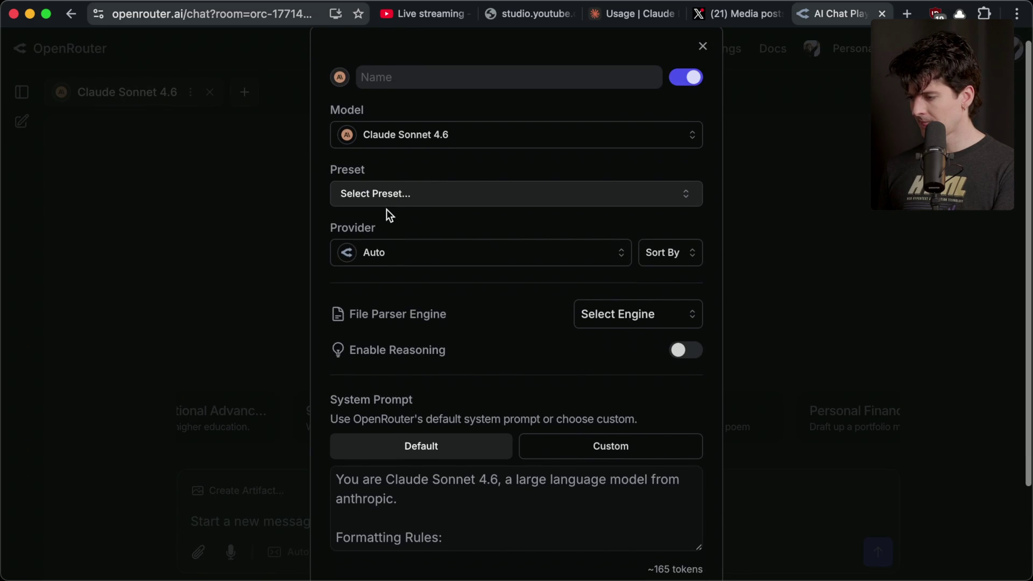
pyautogui.click(402, 200)
pyautogui.click(404, 200)
pyautogui.scroll(-3, 434, 338)
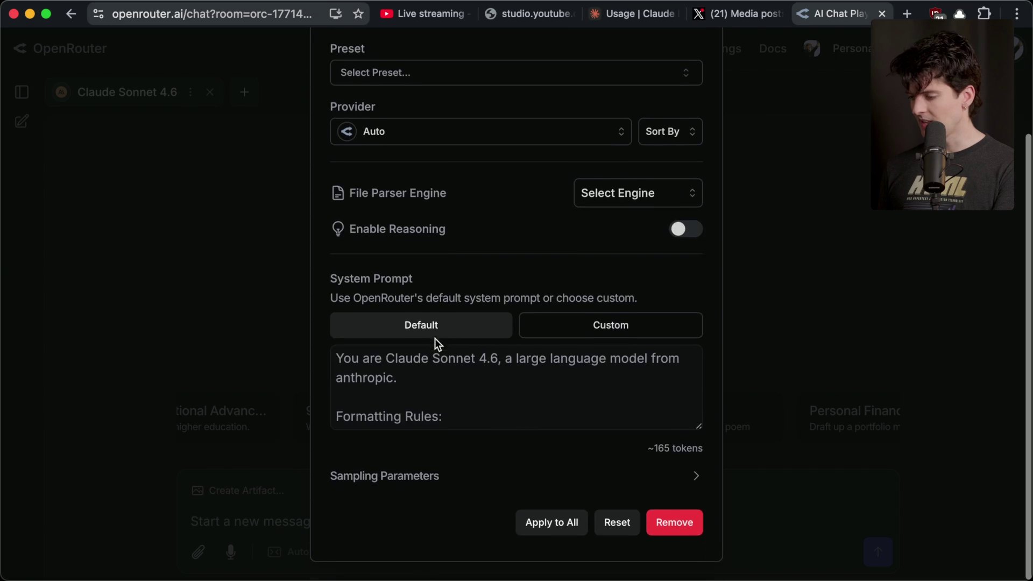
pyautogui.click(609, 327)
pyautogui.click(379, 382)
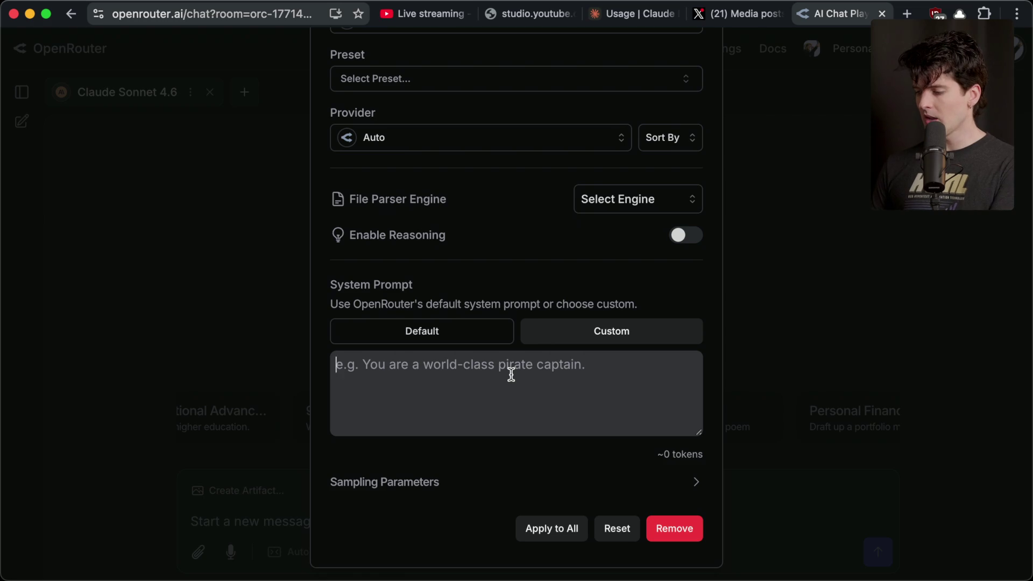
pyautogui.write('Alway')
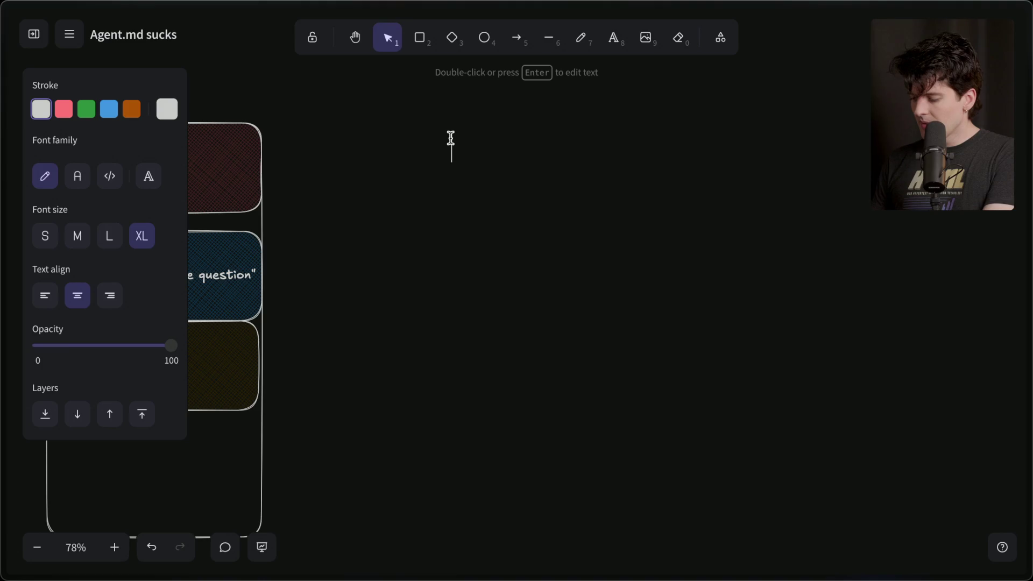
# - Finish the 'Provider instructions' label, move it right of the stack, and set font size L
pyautogui.write('der instructions')
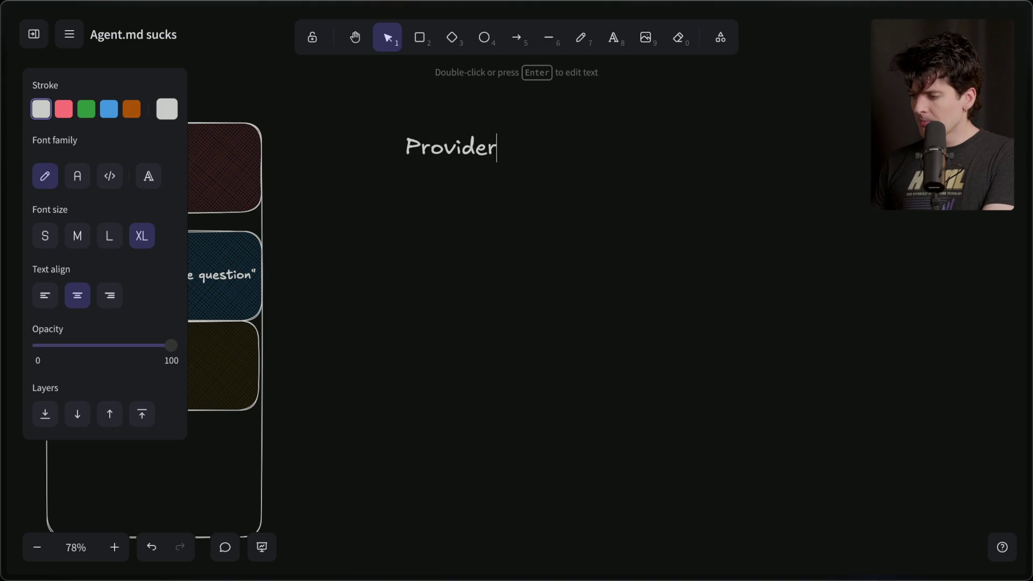
pyautogui.click(439, 237)
pyautogui.moveTo(415, 141); pyautogui.dragTo(585, 141)
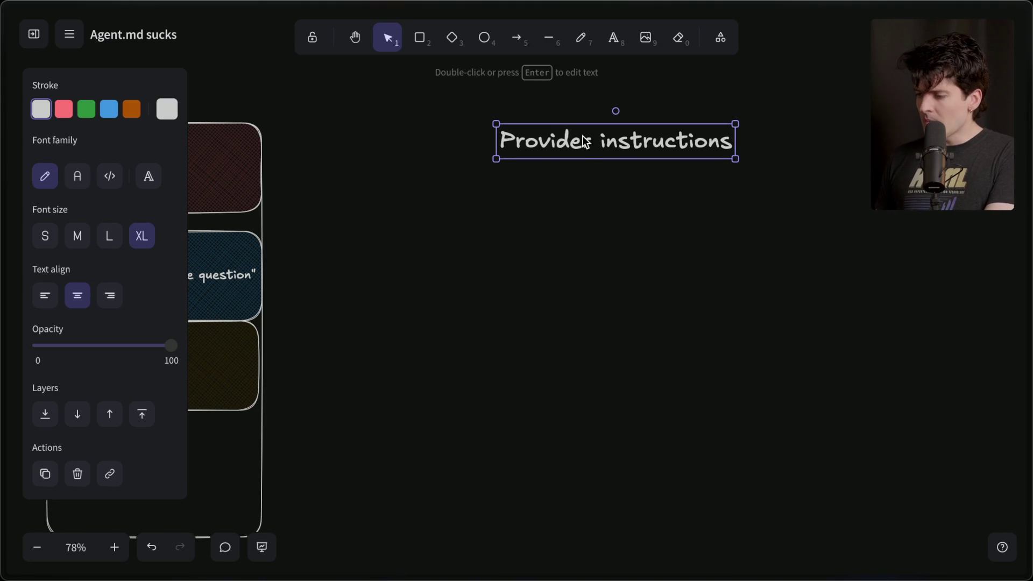
pyautogui.click(111, 237)
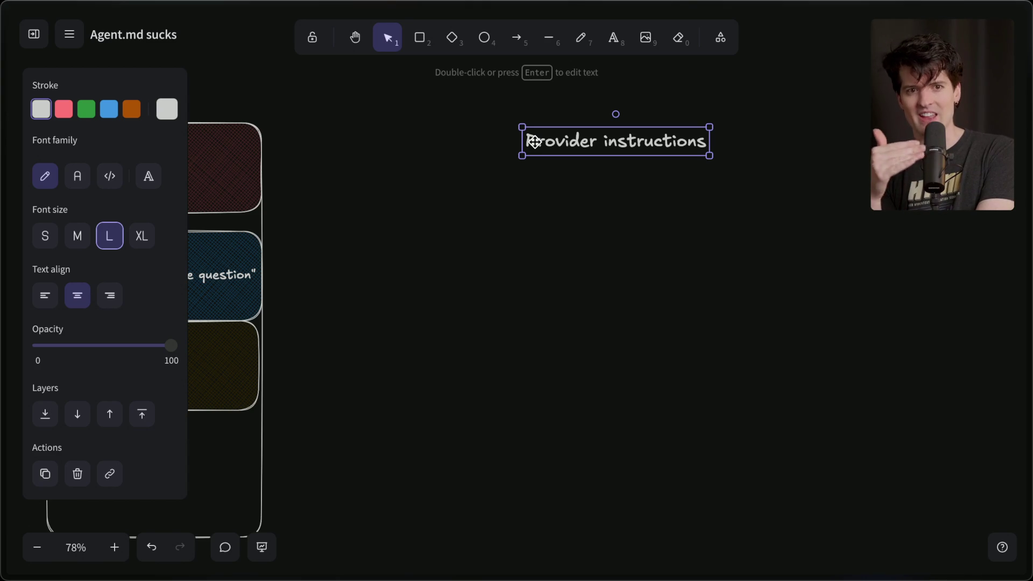
# - Duplicate the heading below itself and change it to 'System Prompt'
pyautogui.hotkey('ctrl', 'v')
pyautogui.moveTo(574, 147); pyautogui.dragTo(656, 185)
pyautogui.press('Return')
pyautogui.write('Systempr')
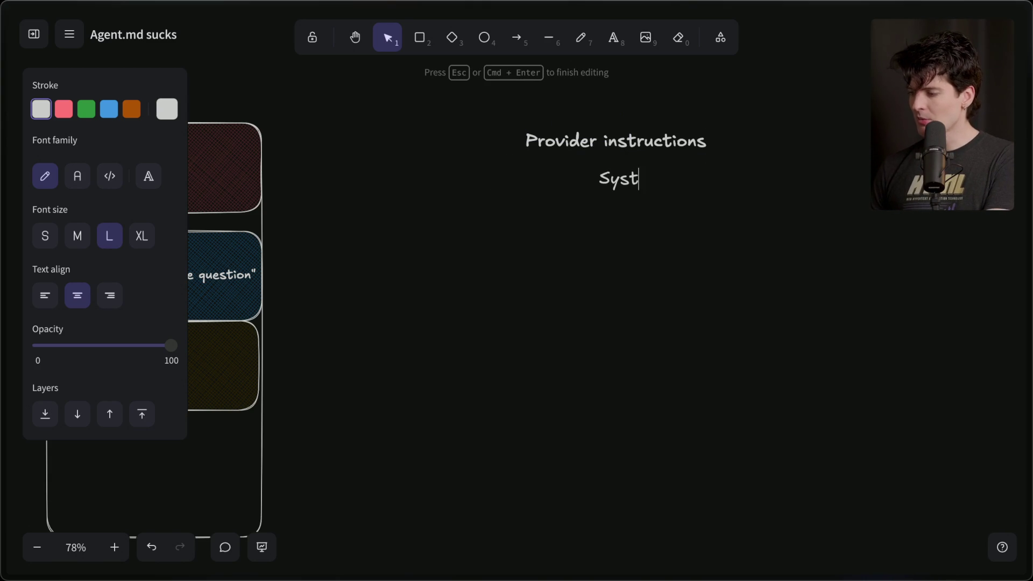
pyautogui.press('BackSpace')
pyautogui.press('BackSpace')
pyautogui.write('Prompt')
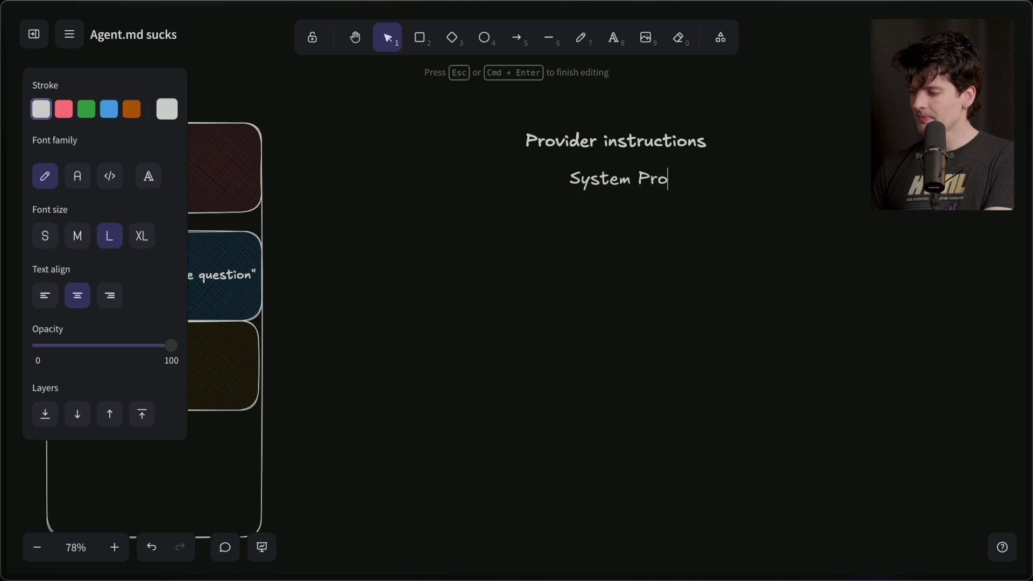
pyautogui.press('Escape')
# - Add a '"Developer prompt"' line below System Prompt by copying and retyping it
pyautogui.moveTo(616, 176); pyautogui.dragTo(609, 216)
pyautogui.press('Return')
pyautogui.write('"D')
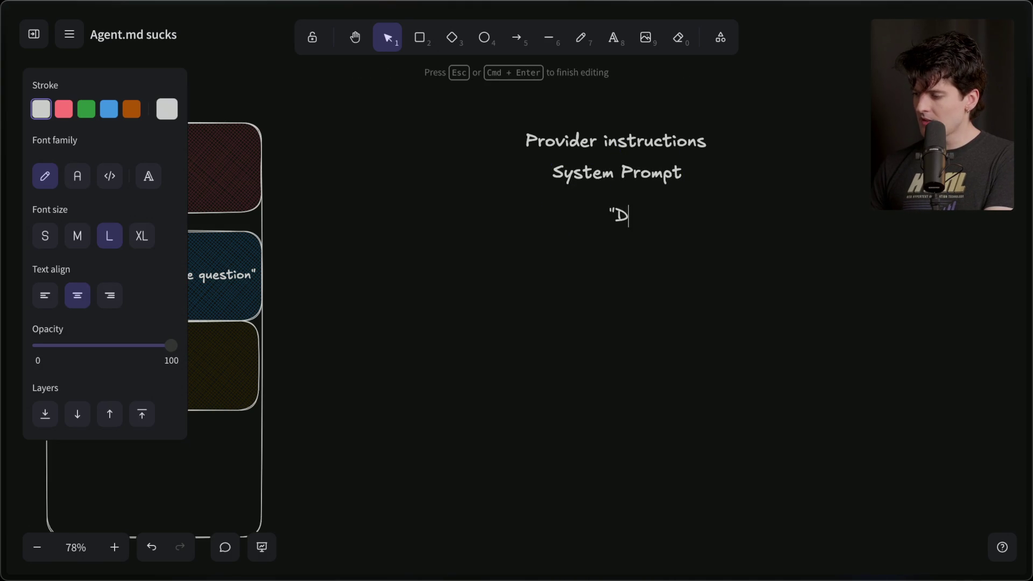
pyautogui.write('eveloper message"')
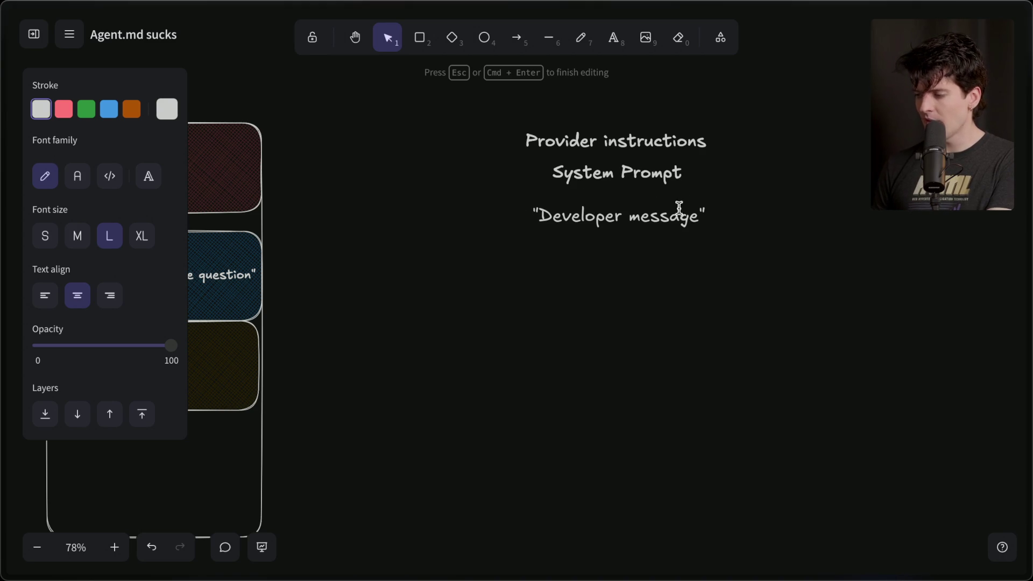
pyautogui.doubleClick(662, 216)
pyautogui.write('prompt')
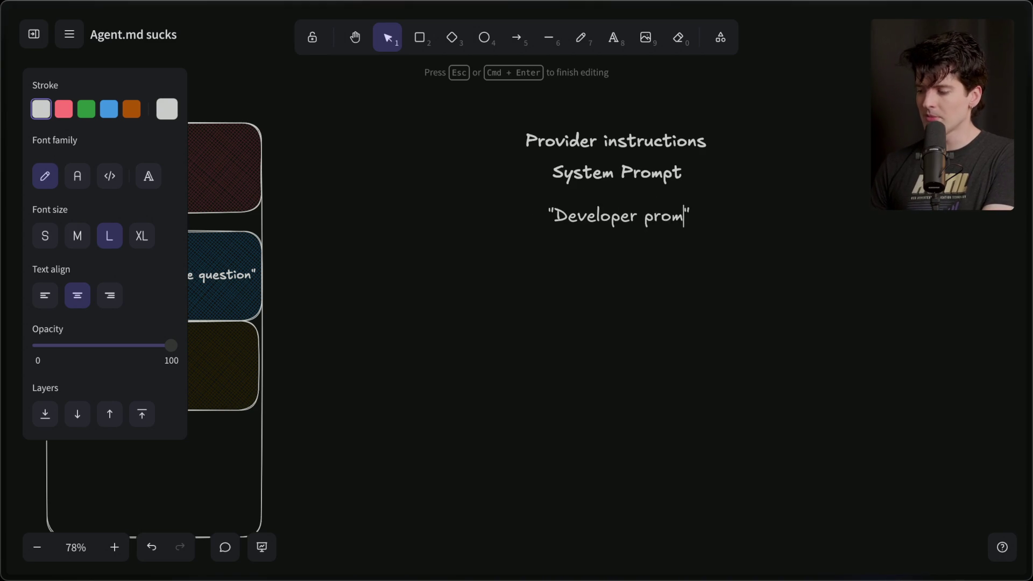
pyautogui.click(637, 235)
pyautogui.click(631, 224)
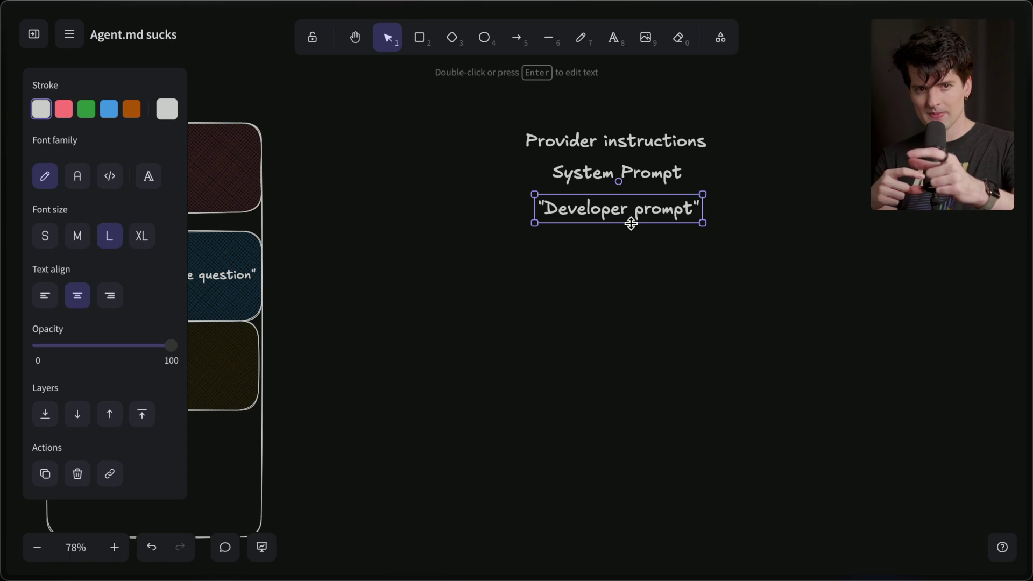
pyautogui.moveTo(1028, 291)
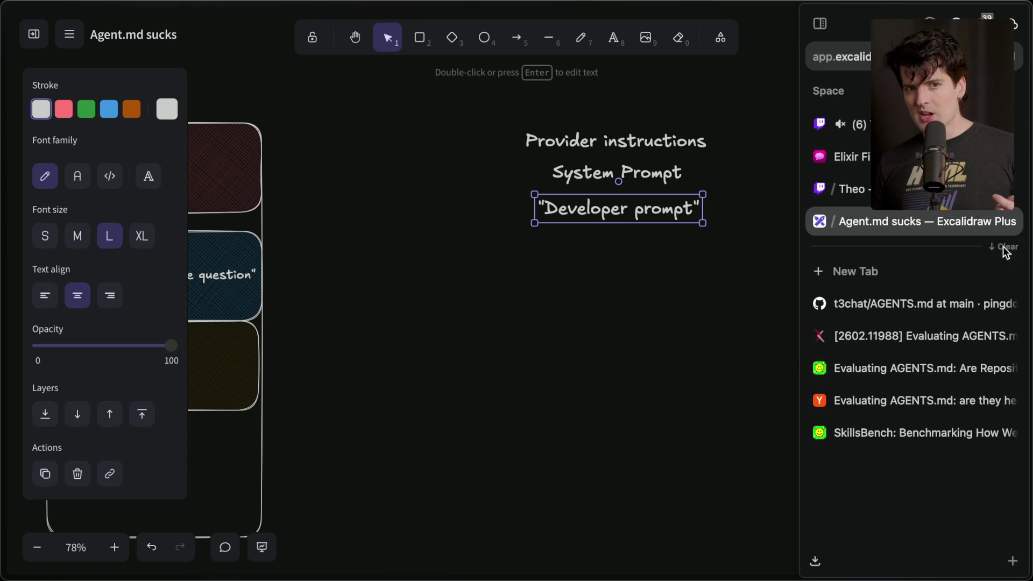
pyautogui.click(839, 120)
pyautogui.click(231, 502)
pyautogui.moveTo(1030, 317)
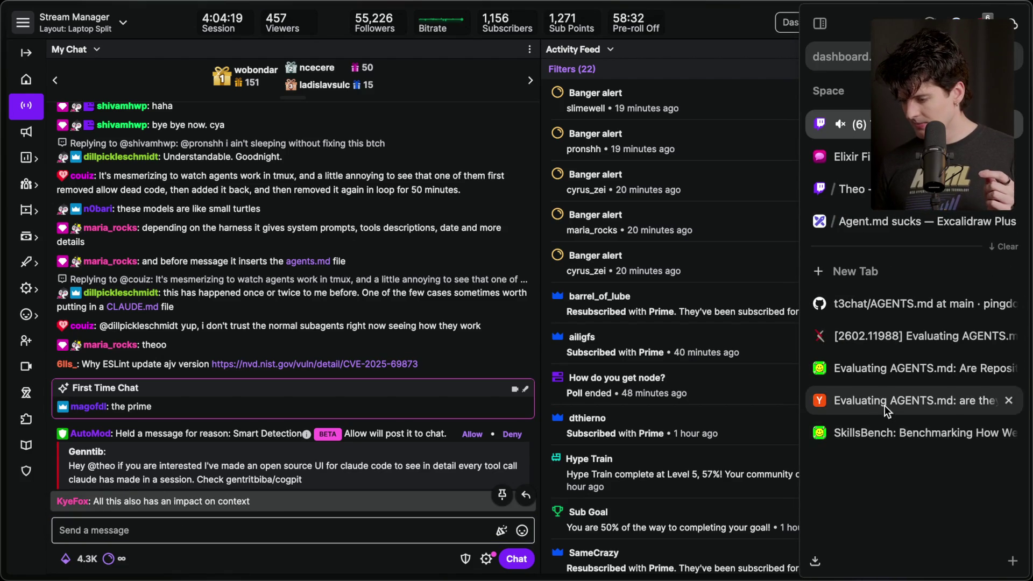
pyautogui.click(883, 302)
pyautogui.click(886, 333)
pyautogui.click(889, 224)
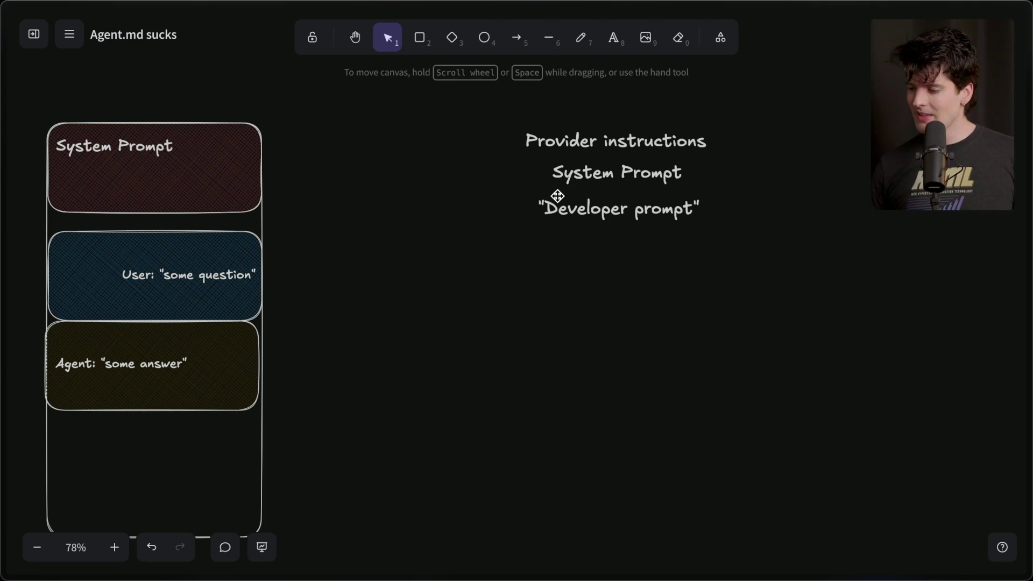
# - Draw an arrow from the right pointing left into the context stack
pyautogui.click(91, 149)
pyautogui.click(312, 141)
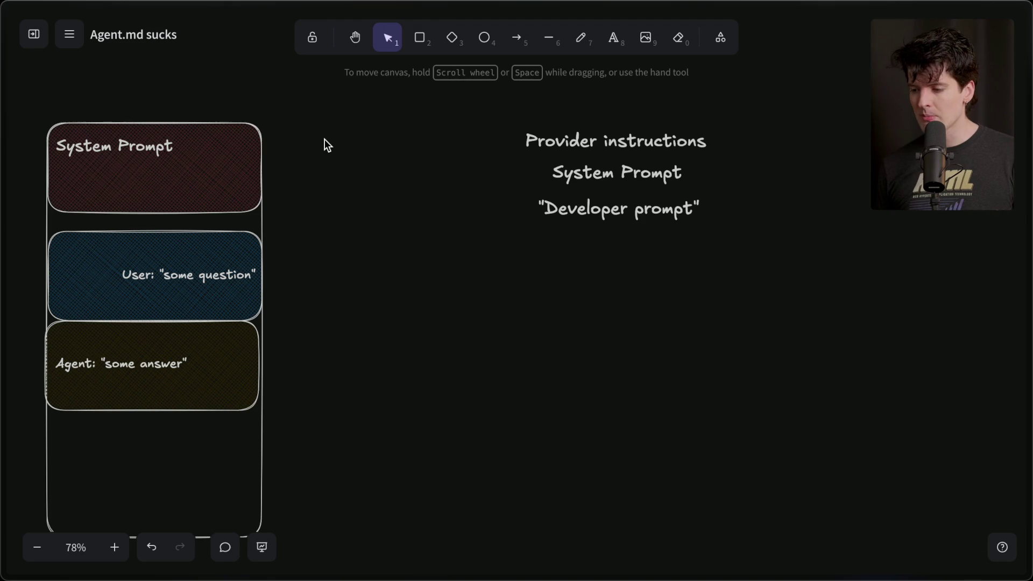
pyautogui.hscroll(-1, 324, 139)
pyautogui.scroll(-1, 324, 138)
pyautogui.hscroll(-2, 325, 139)
pyautogui.scroll(-1, 325, 139)
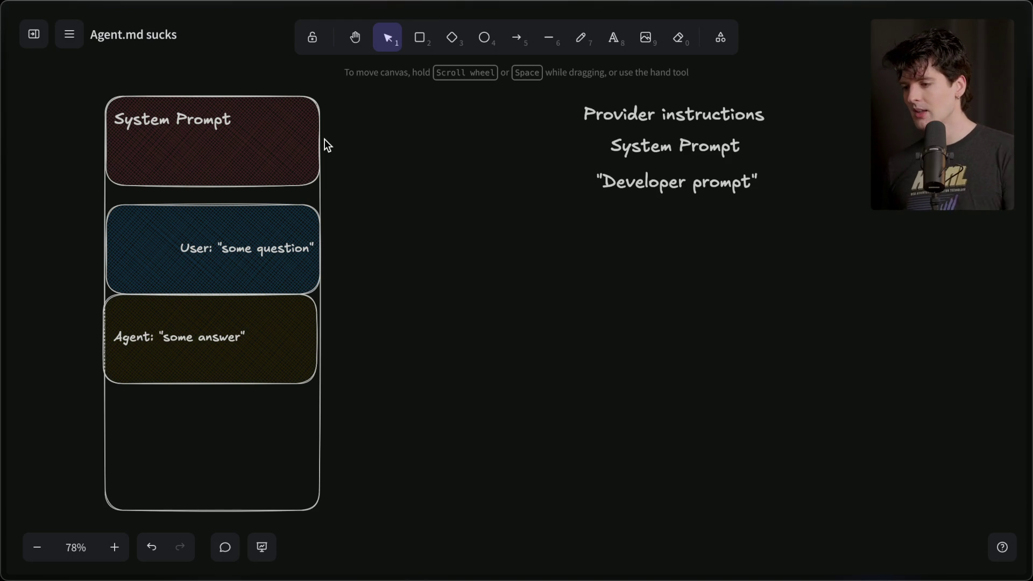
pyautogui.click(516, 37)
pyautogui.moveTo(454, 206); pyautogui.dragTo(314, 203)
pyautogui.moveTo(436, 203); pyautogui.dragTo(436, 196)
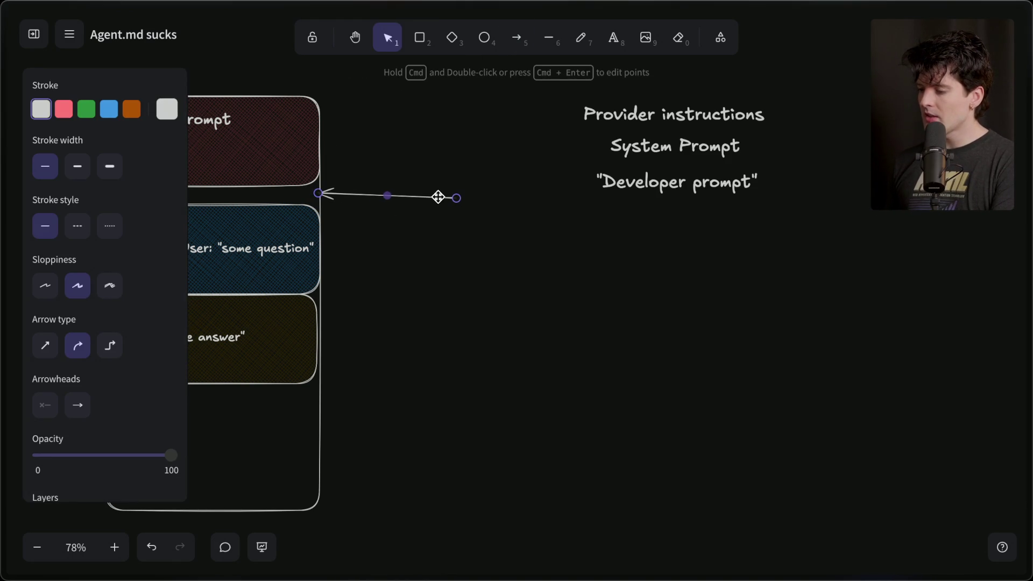
pyautogui.press('Escape')
# - Move the User and Agent boxes down to open a gap, and lower the arrow to point at it
pyautogui.click(194, 220)
pyautogui.click(237, 151)
pyautogui.click(376, 151)
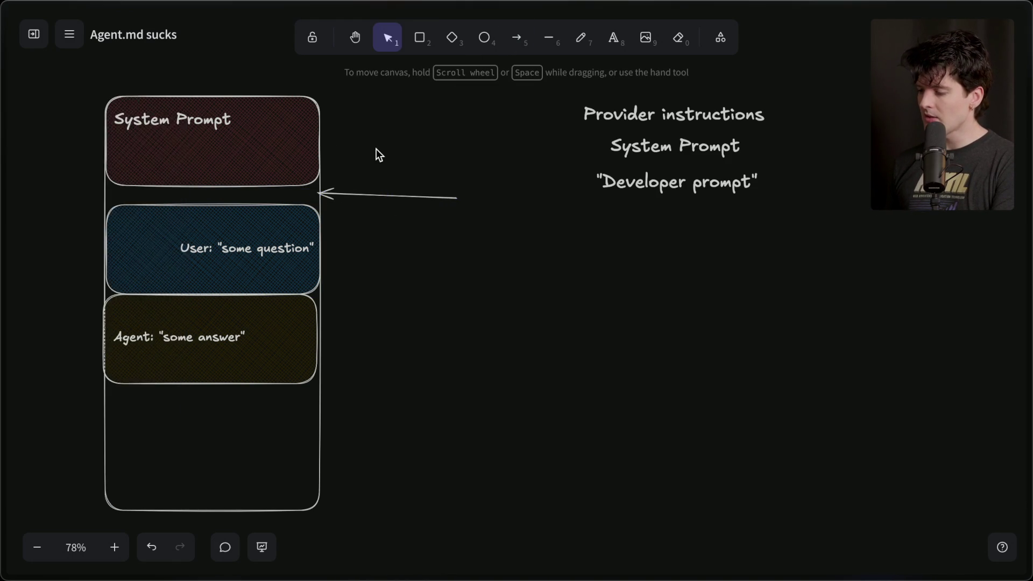
pyautogui.hscroll(-3, 376, 150)
pyautogui.hscroll(-2, 376, 150)
pyautogui.click(599, 189)
pyautogui.moveTo(640, 191); pyautogui.dragTo(643, 189)
pyautogui.moveTo(233, 184); pyautogui.dragTo(574, 404)
pyautogui.moveTo(431, 295); pyautogui.dragTo(432, 354)
pyautogui.click(601, 199)
pyautogui.moveTo(601, 201); pyautogui.dragTo(602, 218)
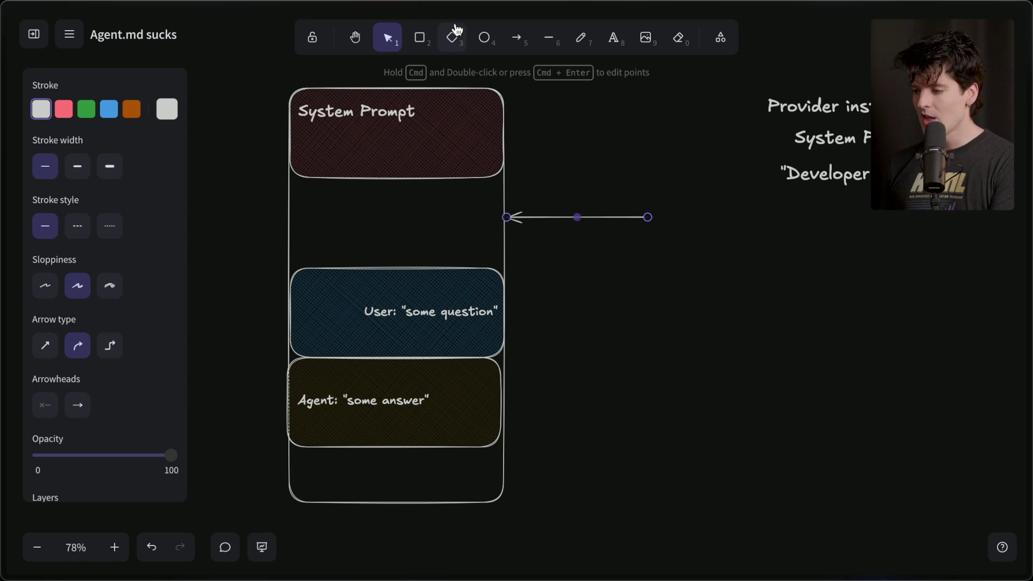
# - Draw a rectangle in the gap below System Prompt with a green background and begin its label
pyautogui.click(420, 37)
pyautogui.moveTo(292, 182)
pyautogui.mouseDown()
pyautogui.moveTo(454, 259)
pyautogui.moveTo(505, 265)
pyautogui.mouseUp()
pyautogui.click(106, 165)
pyautogui.click(94, 170)
pyautogui.doubleClick(391, 221)
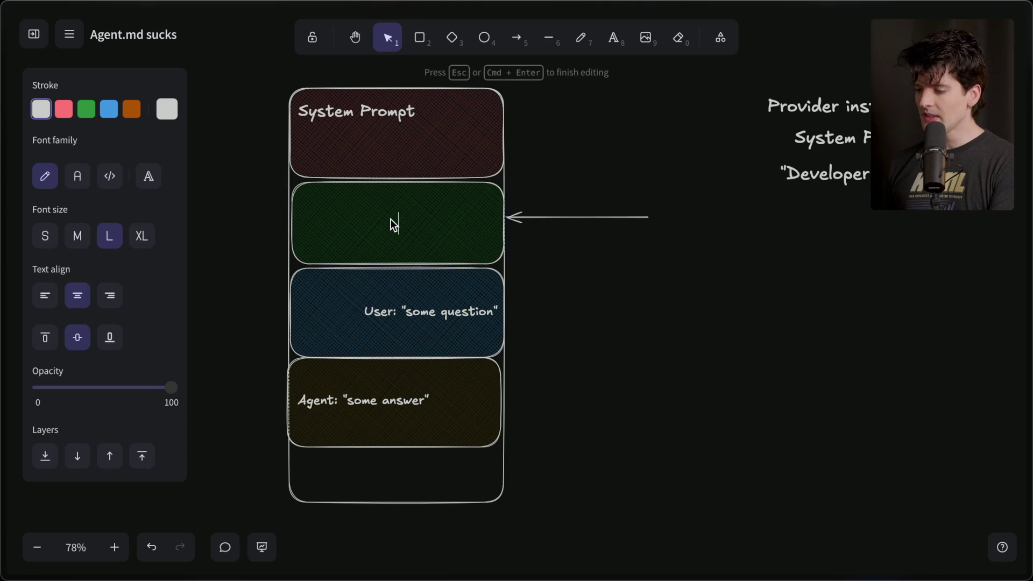
# - Label the green box 'Agent.md', nudge it left, and extend the outer frame downward
pyautogui.write('Agent.md')
pyautogui.click(554, 321)
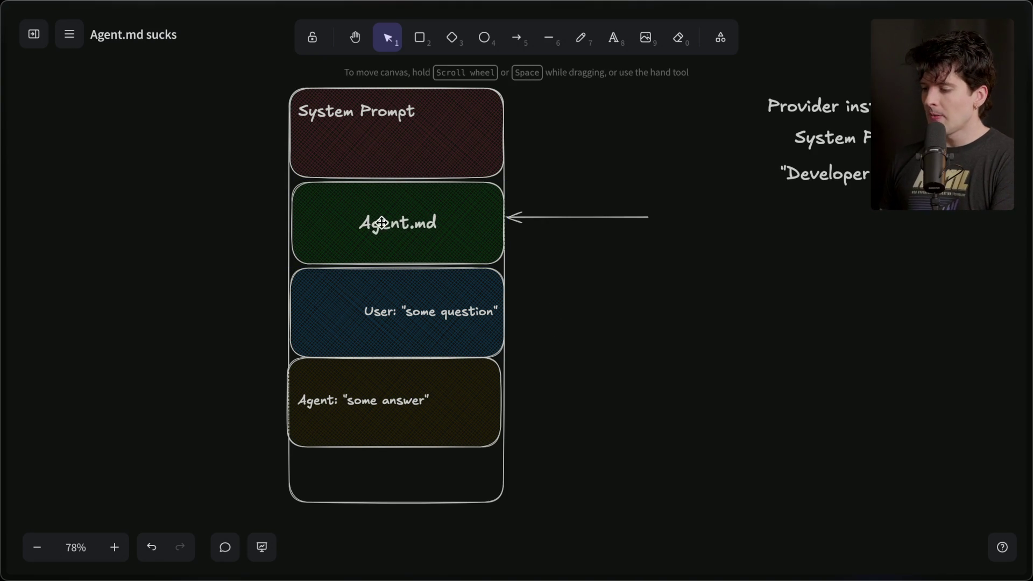
pyautogui.moveTo(386, 223); pyautogui.dragTo(382, 223)
pyautogui.click(252, 88)
pyautogui.moveTo(252, 87); pyautogui.dragTo(568, 188)
pyautogui.moveTo(565, 266); pyautogui.dragTo(245, 386)
pyautogui.click(278, 342)
pyautogui.click(366, 215)
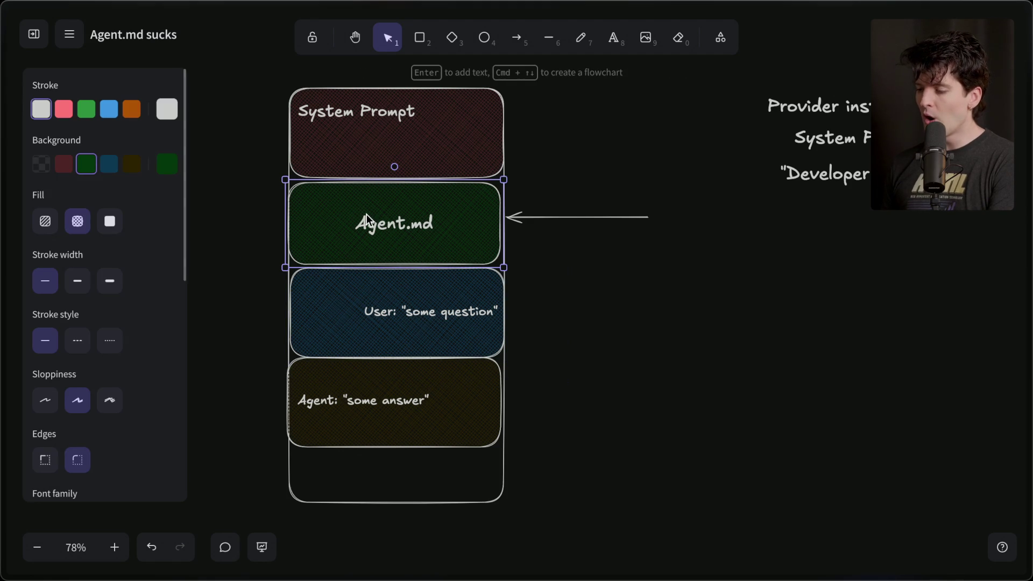
pyautogui.click(422, 318)
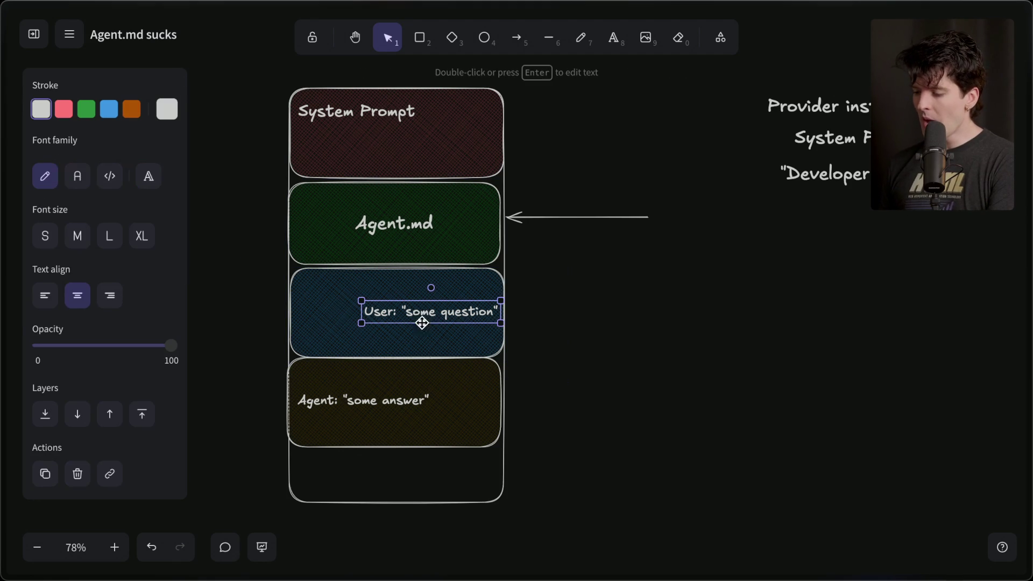
pyautogui.click(364, 417)
pyautogui.click(392, 498)
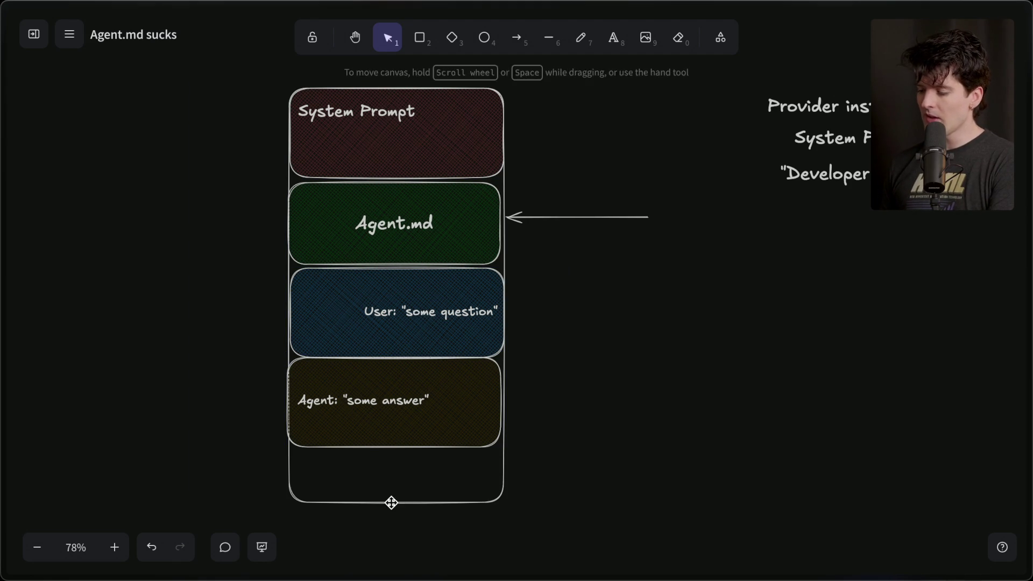
pyautogui.click(396, 504)
pyautogui.moveTo(396, 506); pyautogui.dragTo(397, 574)
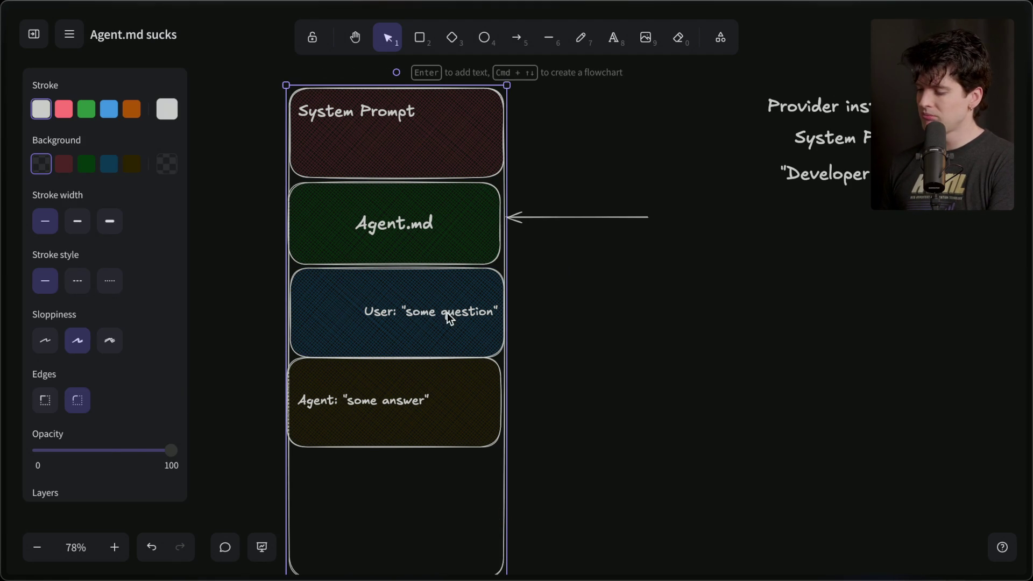
# - Change the User text to 'User: "add this feature"', right-aligned
pyautogui.doubleClick(446, 313)
pyautogui.write('User: "')
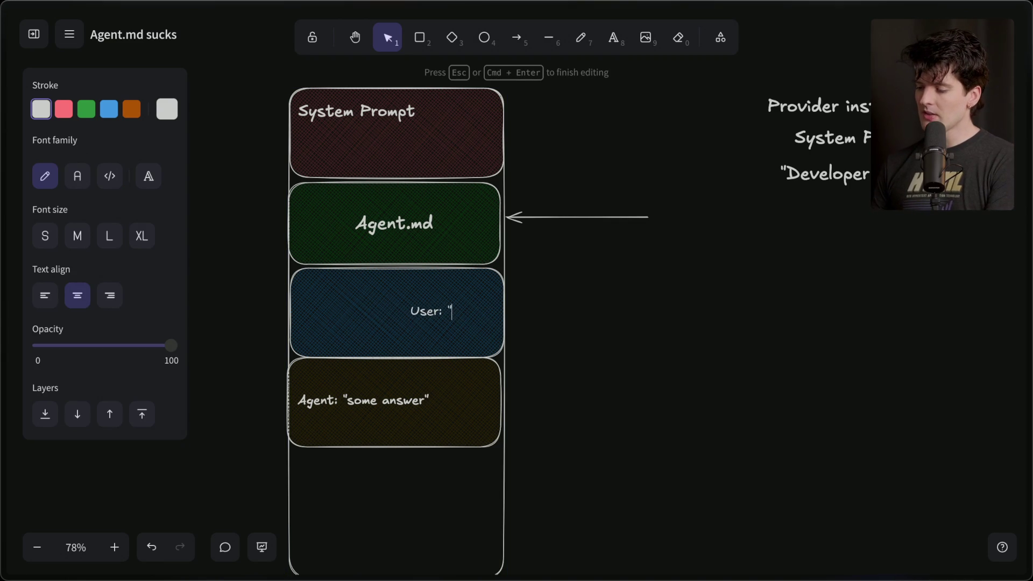
pyautogui.write('add this feature"')
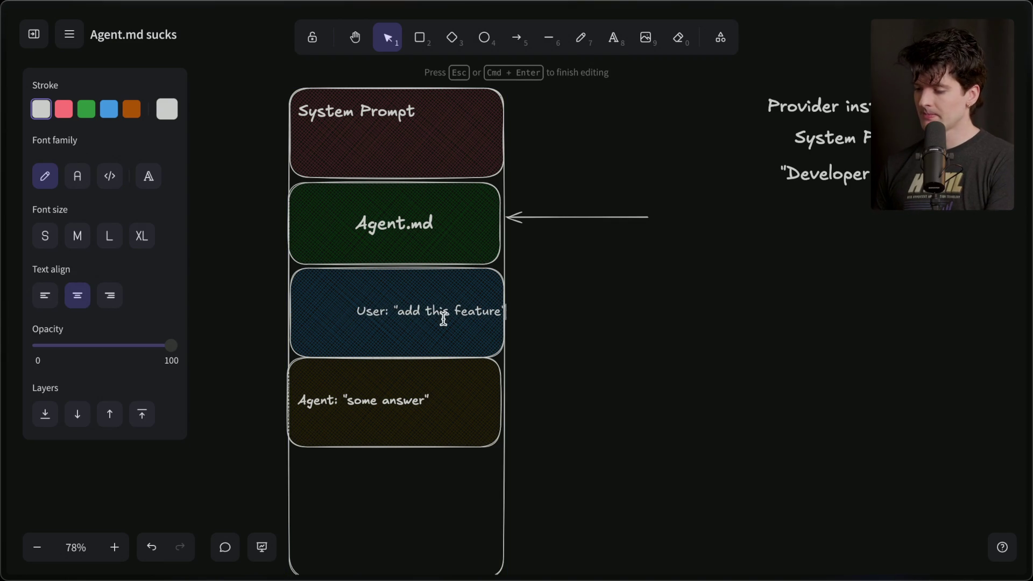
pyautogui.click(108, 301)
pyautogui.click(742, 332)
# - Rewrite the Agent text as 'adds feature, but forgets to typecheck' and copy the User box below
pyautogui.click(484, 312)
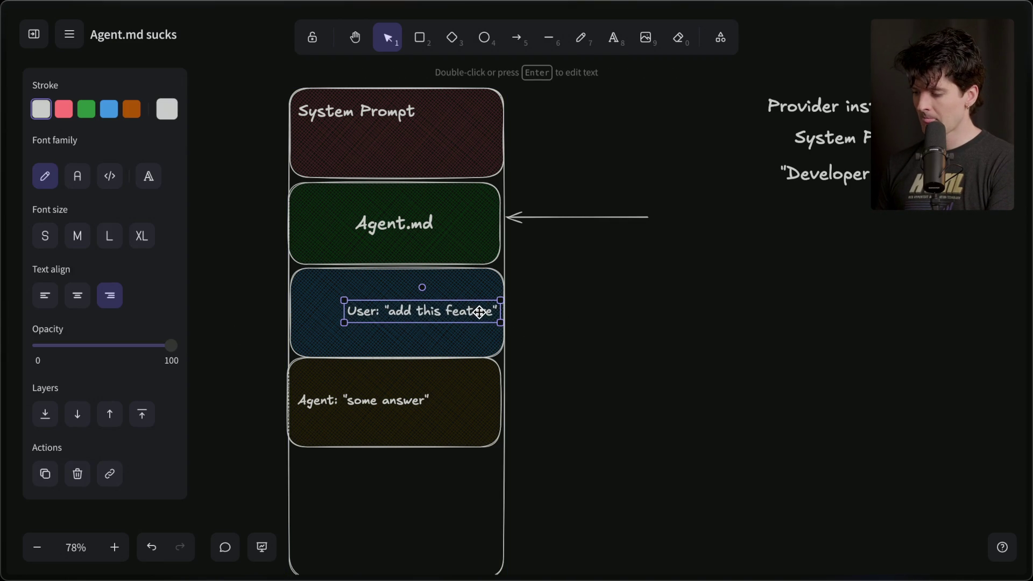
pyautogui.click(352, 410)
pyautogui.press('Return')
pyautogui.write('Agent')
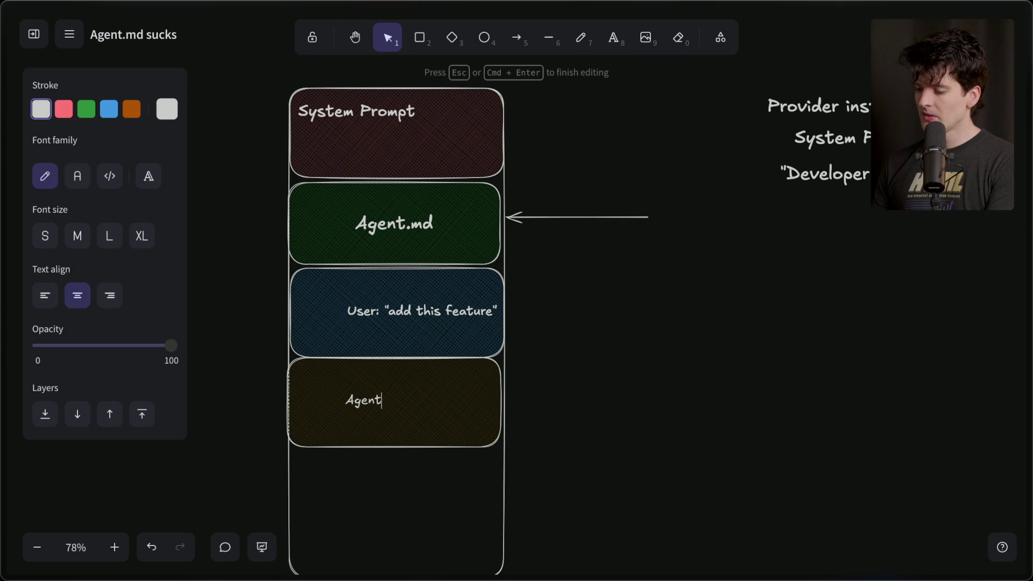
pyautogui.write(': "adds feature')
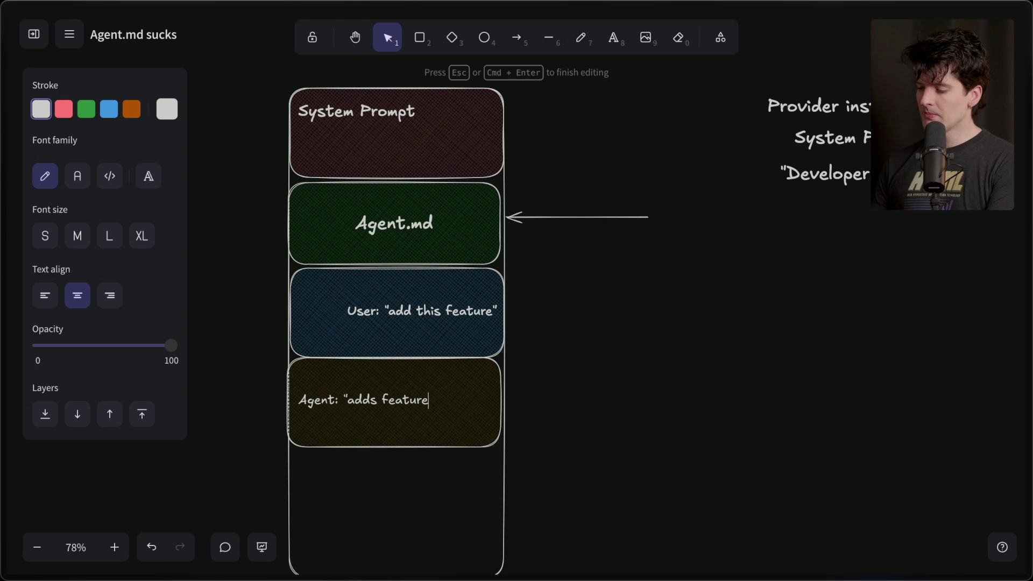
pyautogui.write(', but')
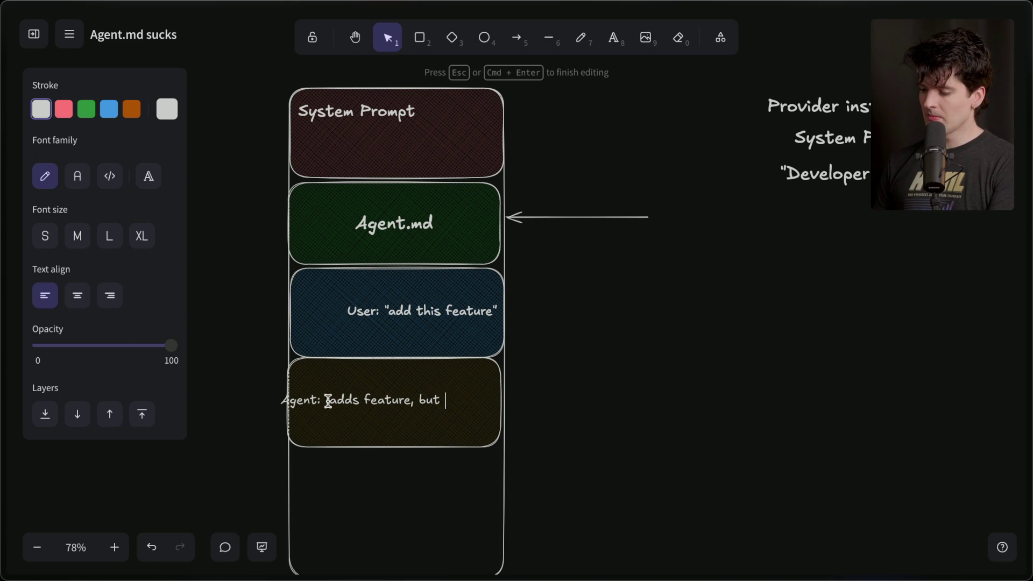
pyautogui.click(273, 447)
pyautogui.click(309, 415)
pyautogui.hotkey('ctrl', 'z')
pyautogui.click(301, 401)
pyautogui.moveTo(301, 401); pyautogui.dragTo(312, 401)
pyautogui.press('Return')
pyautogui.press('Right')
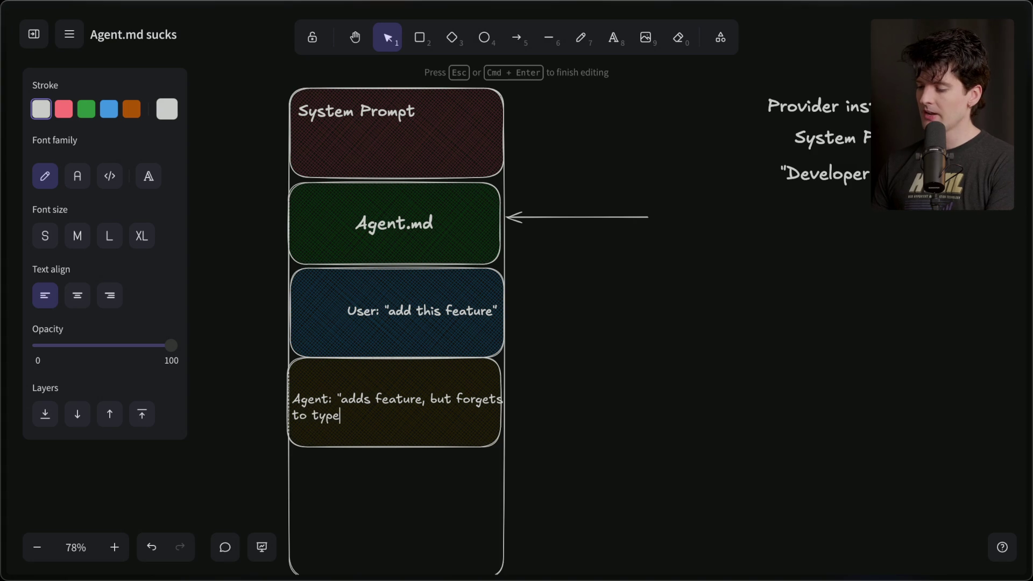
pyautogui.click(368, 554)
pyautogui.click(443, 293)
pyautogui.moveTo(443, 293)
pyautogui.mouseDown()
pyautogui.moveTo(416, 519)
pyautogui.moveTo(386, 484)
pyautogui.mouseUp()
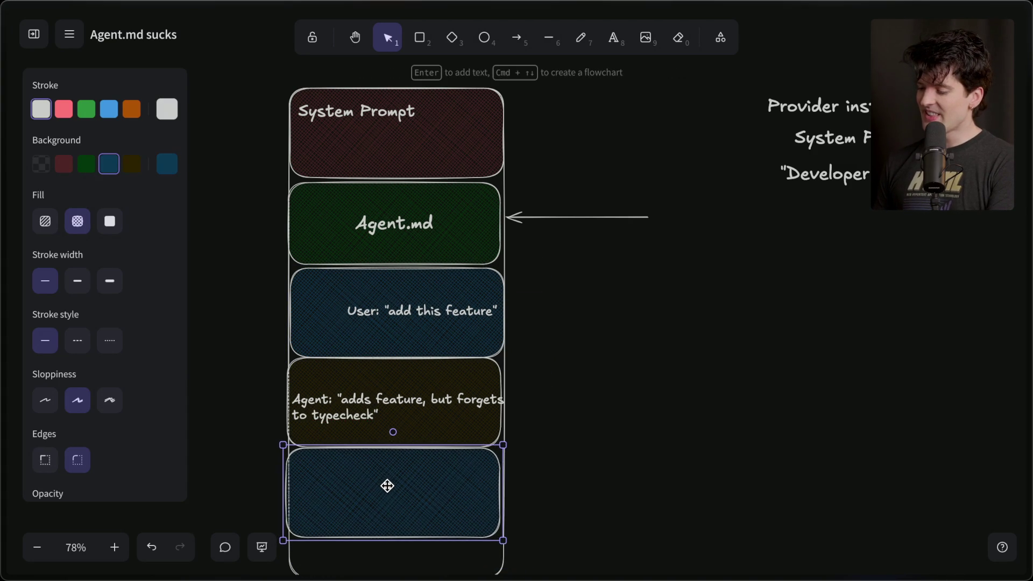
# - Copy the User text into the bottom box and change it to 'User: hey, check types!'
pyautogui.click(417, 318)
pyautogui.moveTo(419, 319); pyautogui.dragTo(418, 489)
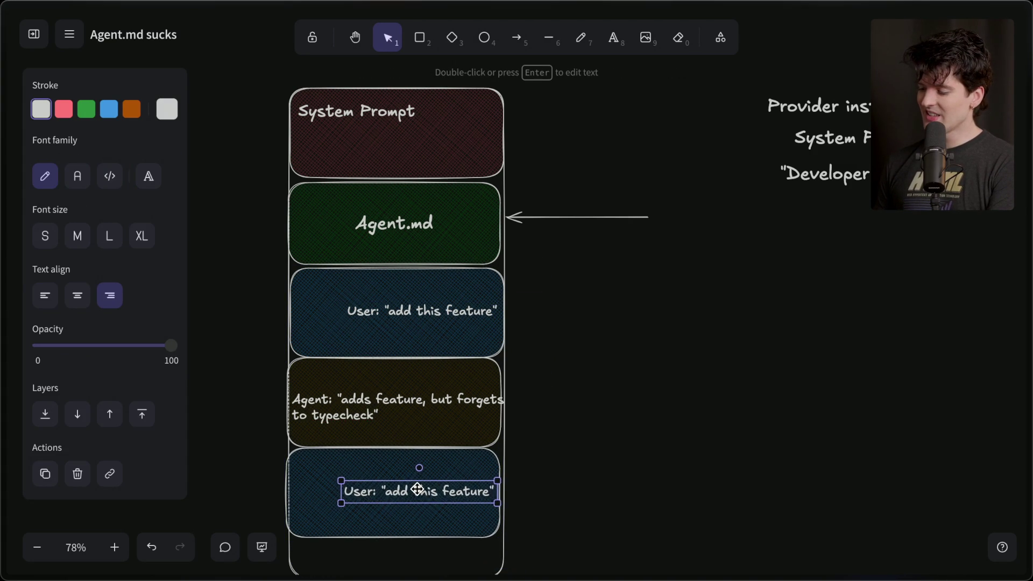
pyautogui.doubleClick(417, 489)
pyautogui.write('User: hey')
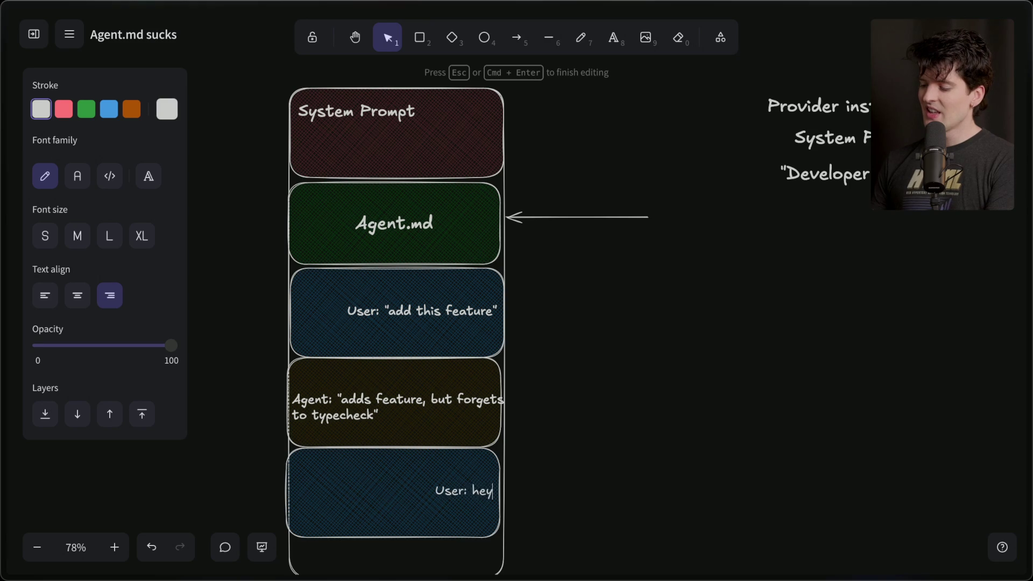
pyautogui.write(', check types!')
pyautogui.scroll(-5, 580, 470)
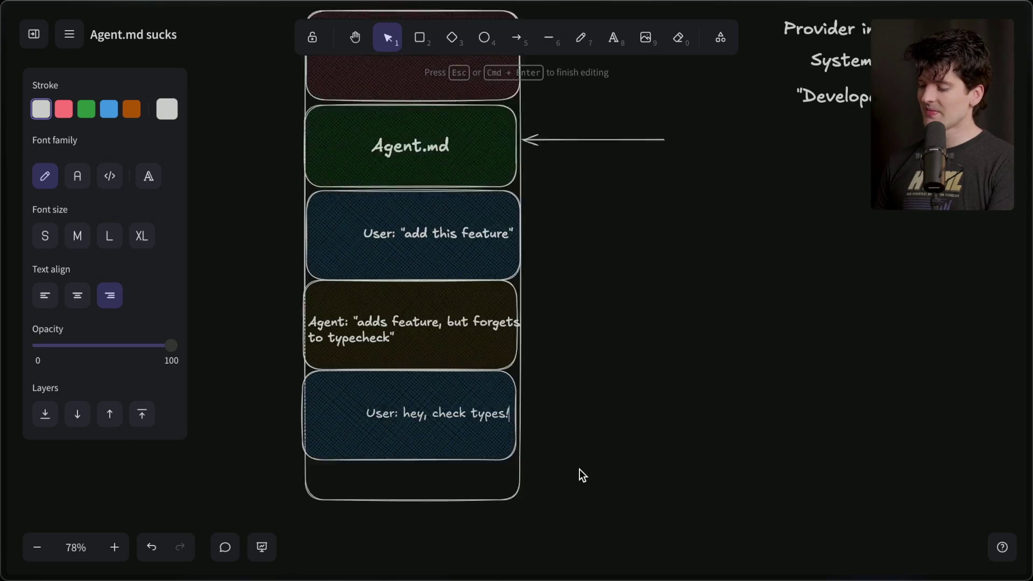
pyautogui.click(580, 464)
# - Extend the outer column further and add a copied agent box reading 'Agent: "my bad, fixed"'
pyautogui.click(457, 429)
pyautogui.moveTo(453, 433); pyautogui.dragTo(441, 569)
pyautogui.click(434, 257)
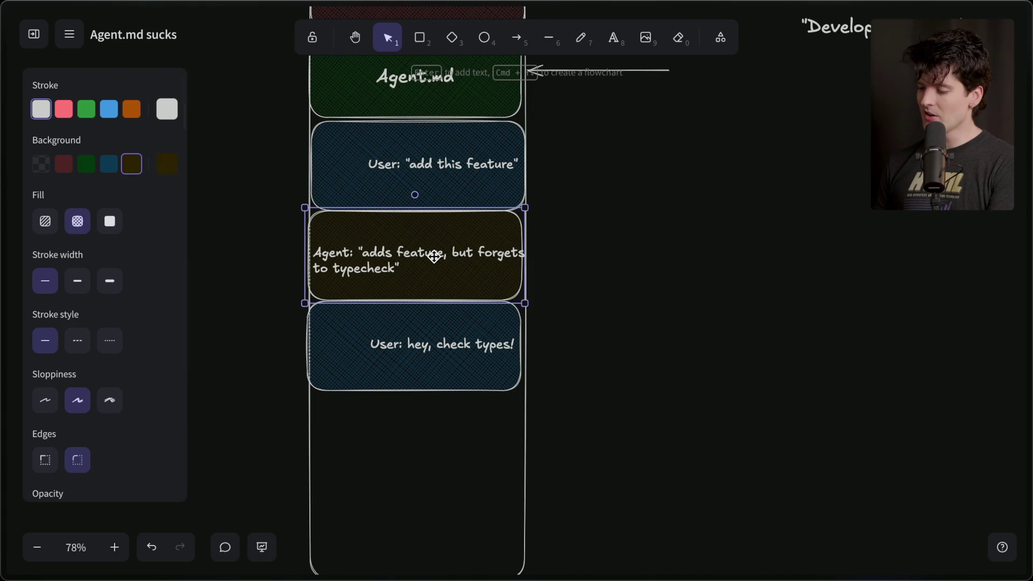
pyautogui.moveTo(413, 246)
pyautogui.mouseDown()
pyautogui.moveTo(429, 248)
pyautogui.moveTo(421, 447)
pyautogui.moveTo(414, 431)
pyautogui.moveTo(365, 435)
pyautogui.moveTo(399, 454)
pyautogui.mouseUp()
pyautogui.click(416, 437)
pyautogui.doubleClick(385, 456)
pyautogui.write('m')
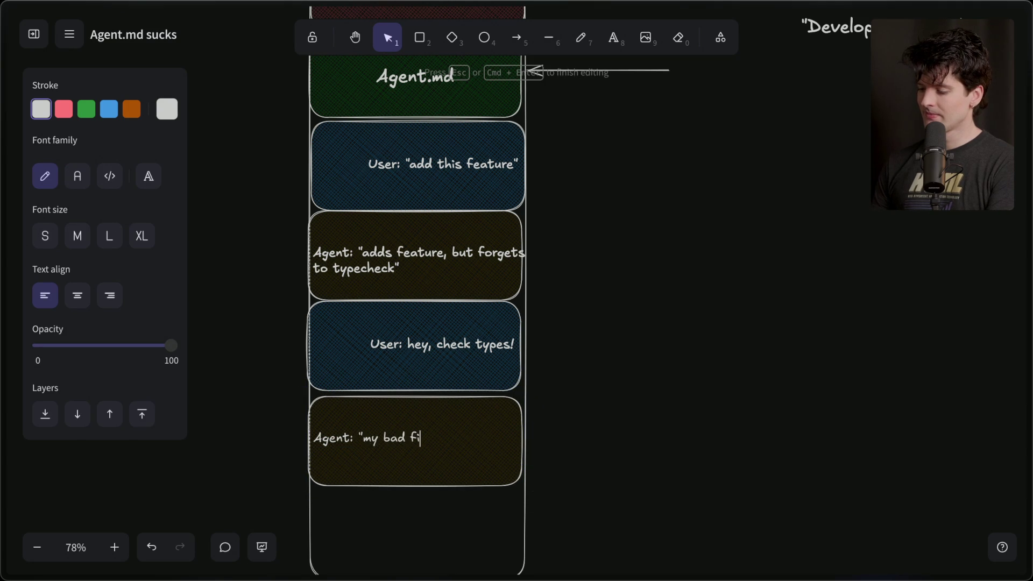
pyautogui.click(647, 415)
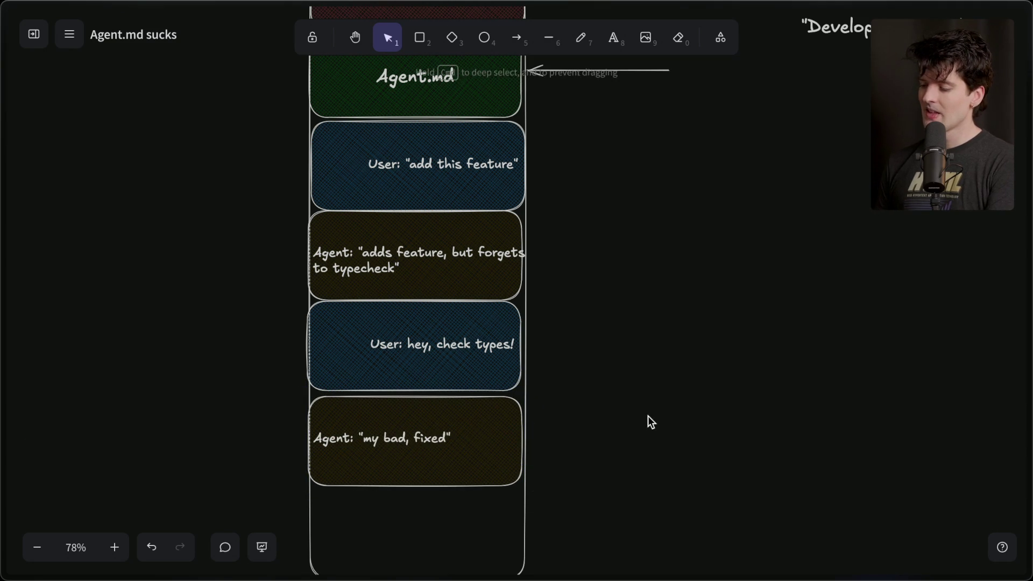
pyautogui.scroll(-3, 628, 430)
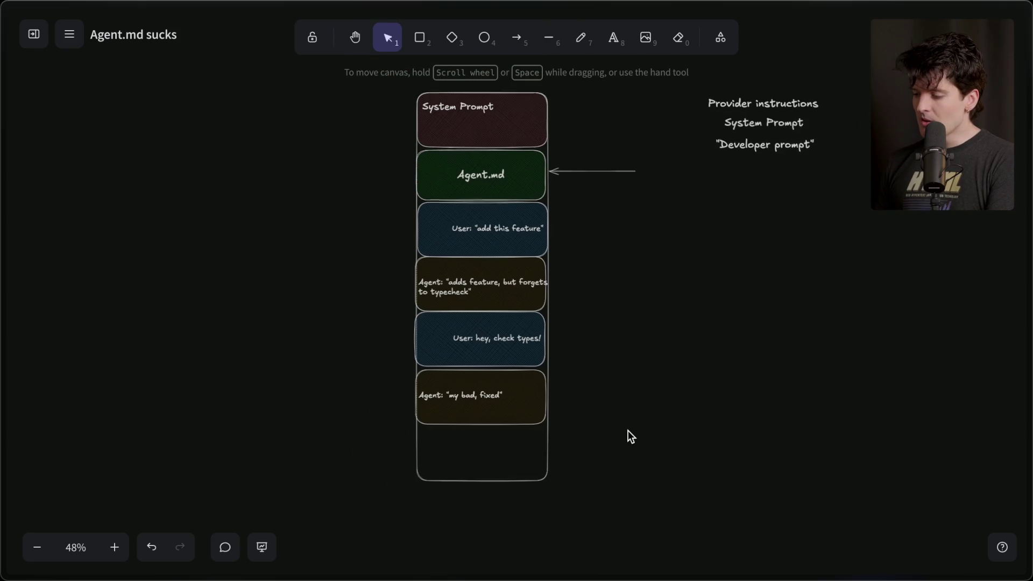
# - Copy the 'add this feature' user box into the bottom slot, then undo it
pyautogui.moveTo(489, 202); pyautogui.dragTo(389, 250)
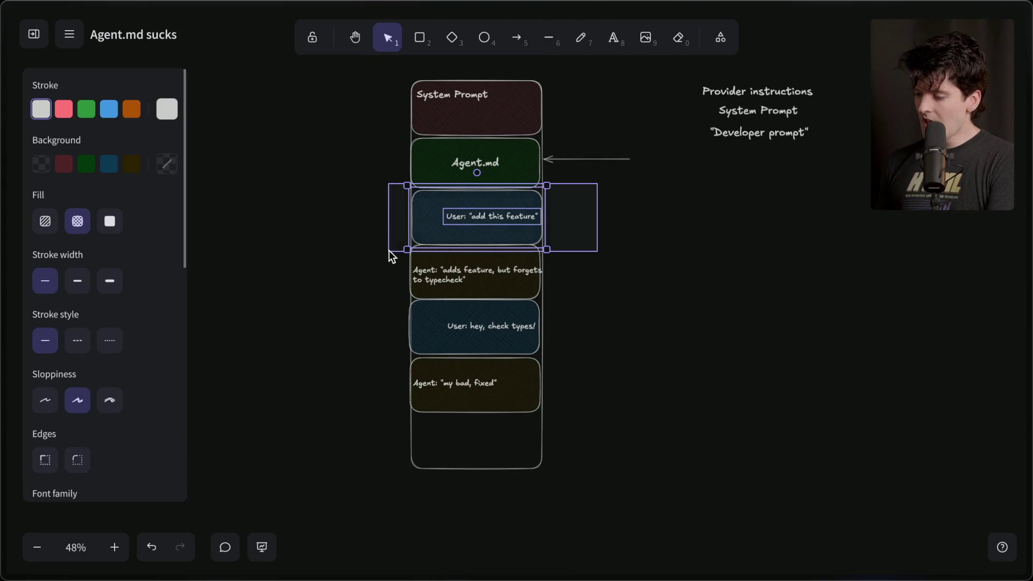
pyautogui.moveTo(473, 216)
pyautogui.mouseDown()
pyautogui.moveTo(476, 442)
pyautogui.moveTo(473, 216)
pyautogui.mouseUp()
pyautogui.hotkey('ctrl', 'z')
pyautogui.click(484, 428)
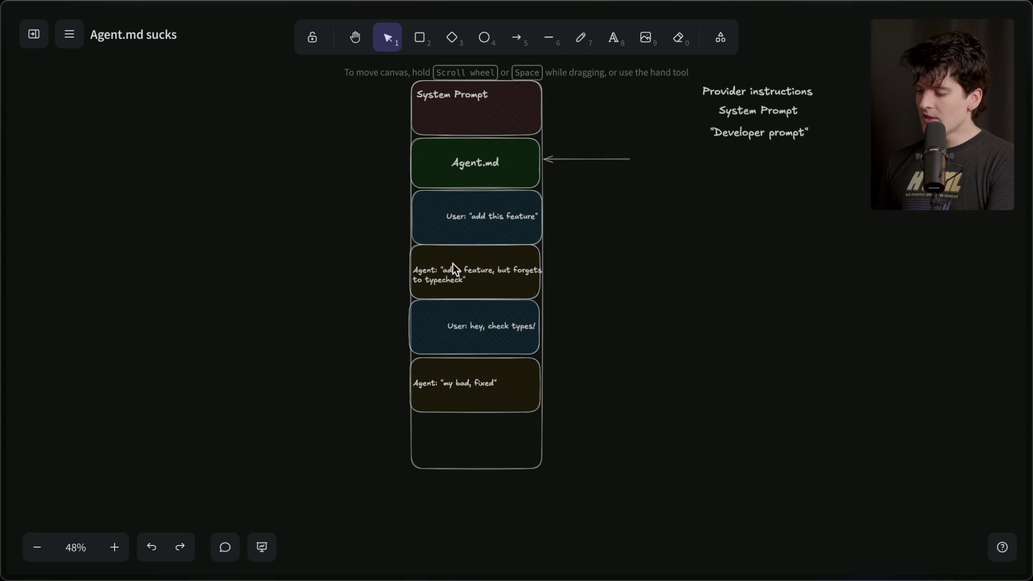
# - Draw a left-pointing arrow aimed at the 'User: hey, check types!' box
pyautogui.press('a')
pyautogui.moveTo(638, 329)
pyautogui.mouseDown()
pyautogui.moveTo(547, 331)
pyautogui.moveTo(574, 326)
pyautogui.mouseUp()
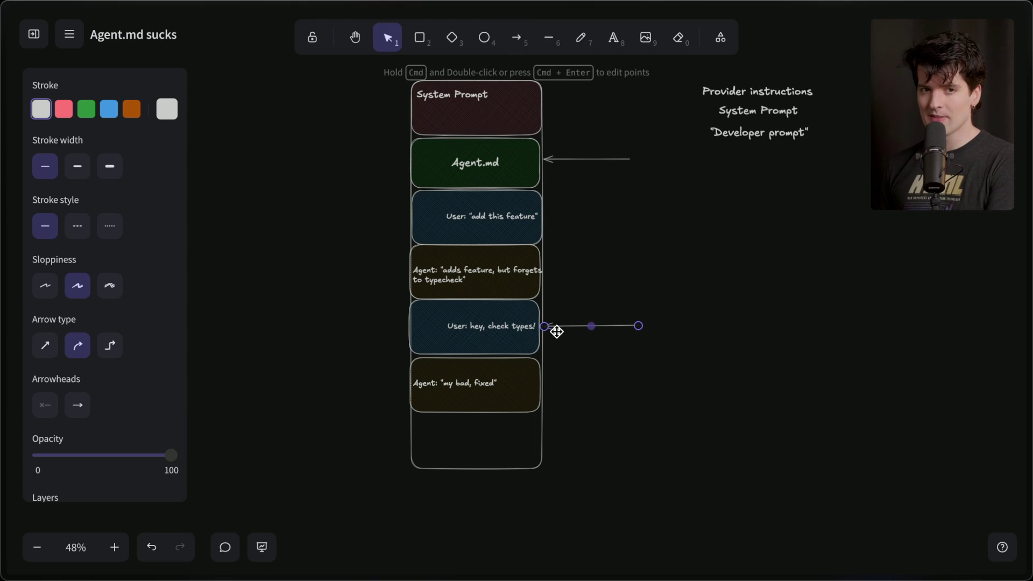
pyautogui.moveTo(634, 372)
pyautogui.mouseDown()
pyautogui.moveTo(351, 129)
pyautogui.moveTo(349, 184)
pyautogui.mouseUp()
pyautogui.moveTo(352, 334); pyautogui.dragTo(608, 436)
pyautogui.click(608, 436)
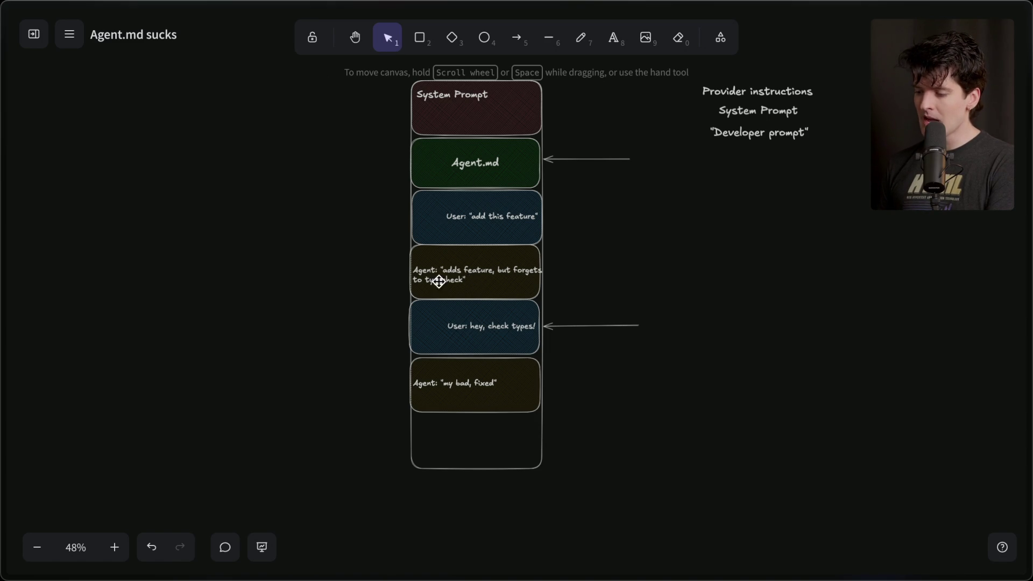
pyautogui.scroll(5, 392, 271)
pyautogui.click(506, 288)
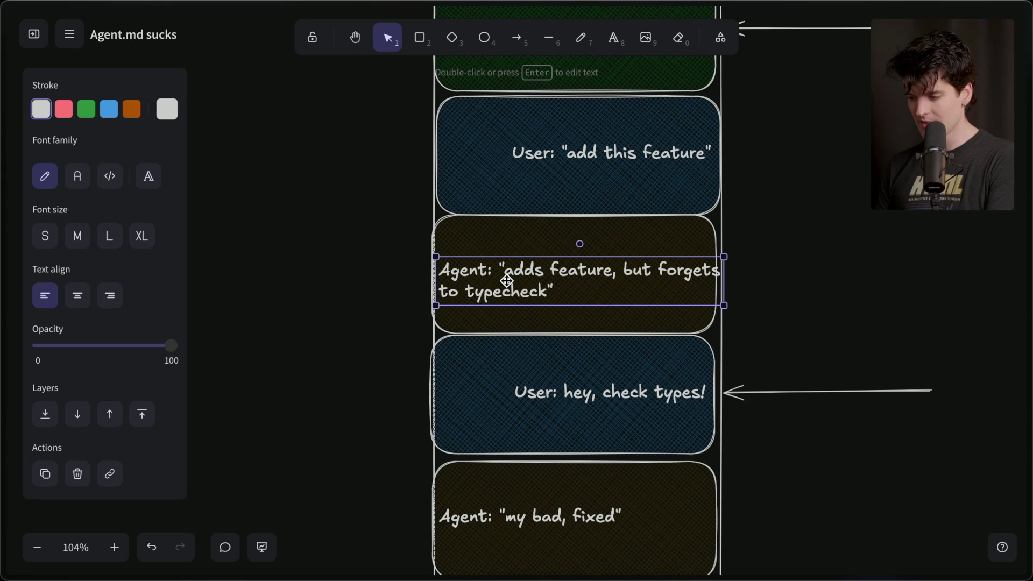
pyautogui.scroll(-3, 506, 281)
# - Add a two-line note 'Help the model.' / 'Don't distract it.' centred at XL font size
pyautogui.hscroll(10, 505, 279)
pyautogui.doubleClick(599, 294)
pyautogui.write('Help the model.')
pyautogui.press('Return')
pyautogui.write("Don't distract it.")
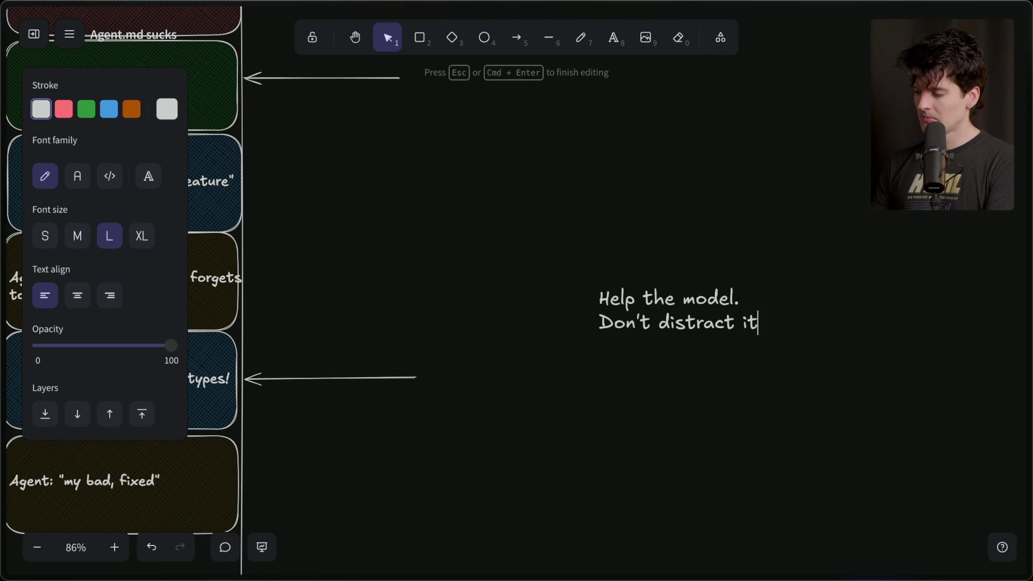
pyautogui.click(77, 295)
pyautogui.click(142, 236)
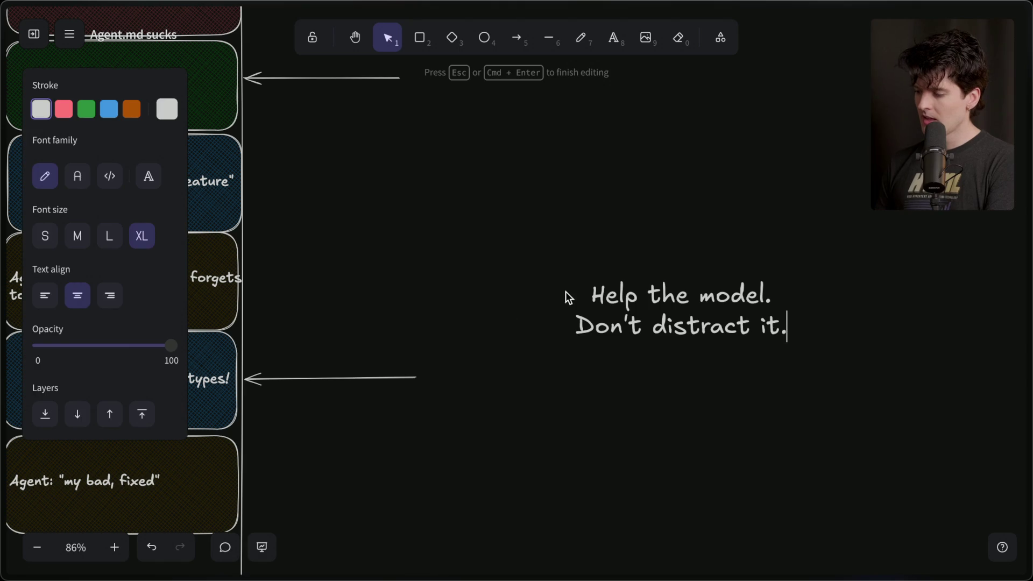
pyautogui.press('Escape')
# - Enlarge the note and move it up beside the stack
pyautogui.moveTo(573, 345)
pyautogui.mouseDown()
pyautogui.moveTo(517, 379)
pyautogui.moveTo(350, 409)
pyautogui.moveTo(631, 252)
pyautogui.mouseUp()
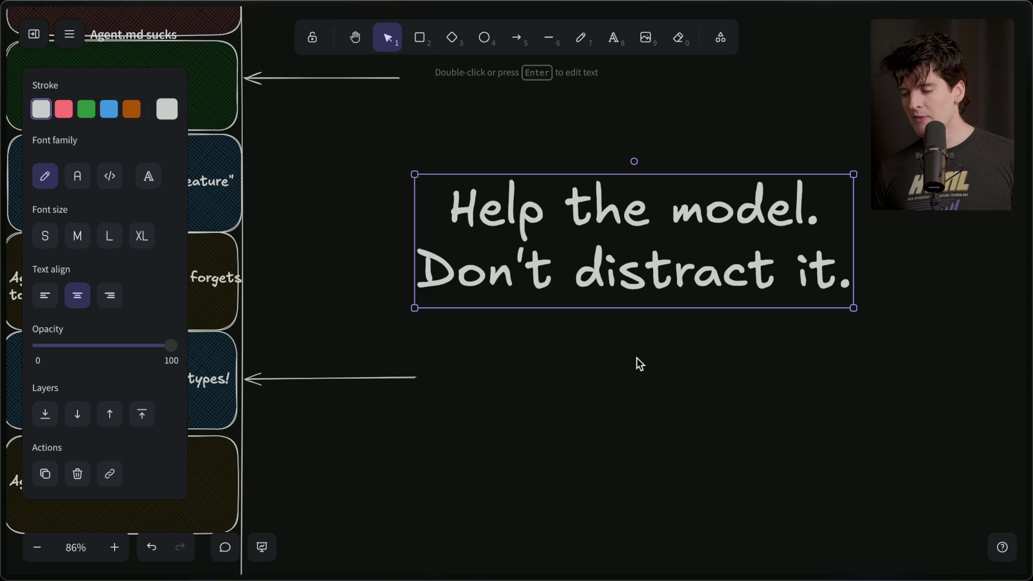
pyautogui.scroll(3, 637, 357)
pyautogui.hscroll(-5, 637, 357)
pyautogui.moveTo(208, 166)
pyautogui.mouseDown()
pyautogui.moveTo(689, 318)
pyautogui.moveTo(714, 308)
pyautogui.mouseUp()
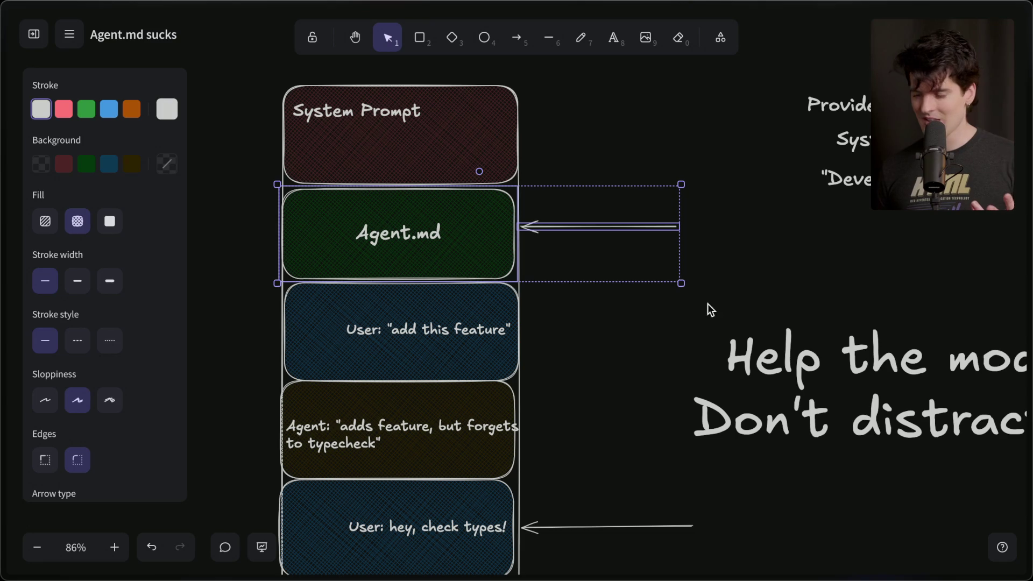
pyautogui.click(708, 303)
pyautogui.moveTo(1030, 317)
pyautogui.click(878, 315)
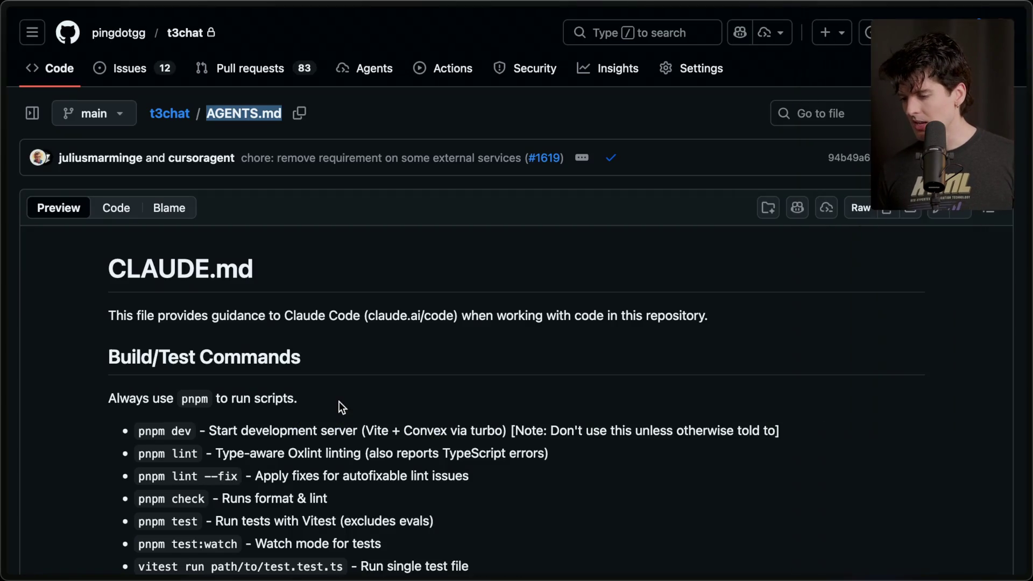
pyautogui.scroll(-10, 339, 402)
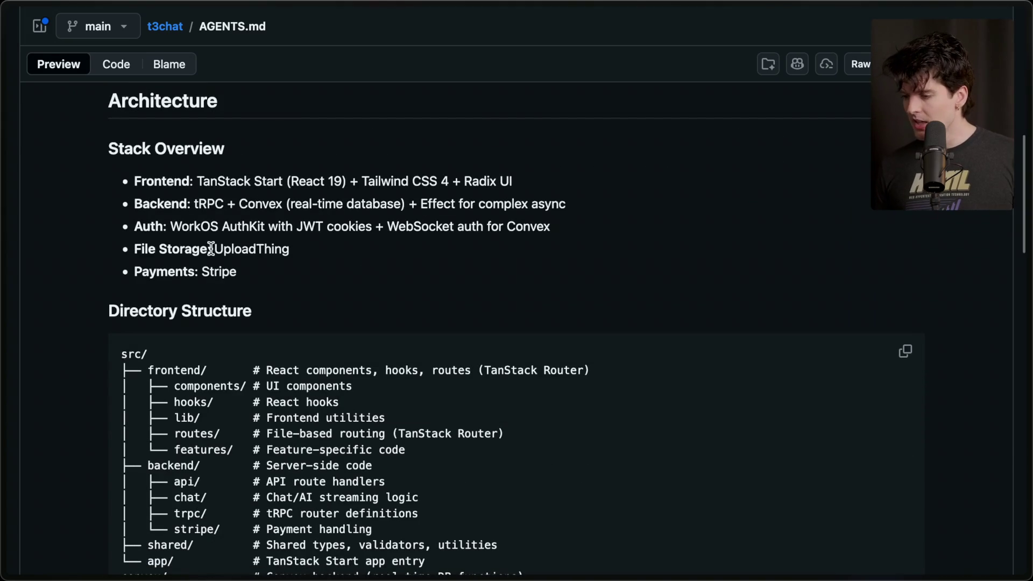
pyautogui.moveTo(194, 203); pyautogui.dragTo(239, 211)
pyautogui.click(239, 211)
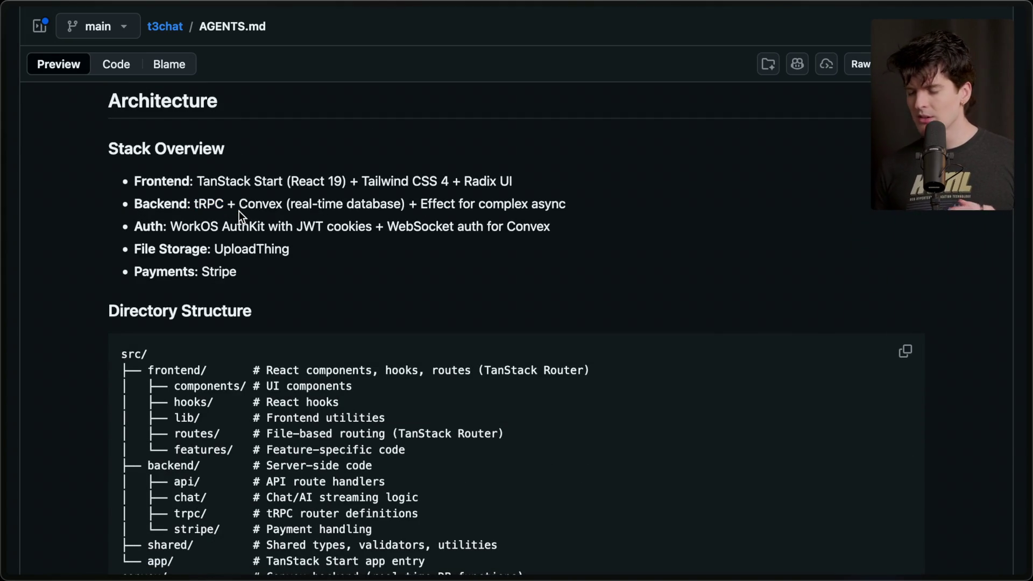
pyautogui.moveTo(239, 211)
pyautogui.mouseDown()
pyautogui.moveTo(194, 205)
pyautogui.moveTo(404, 210)
pyautogui.mouseUp()
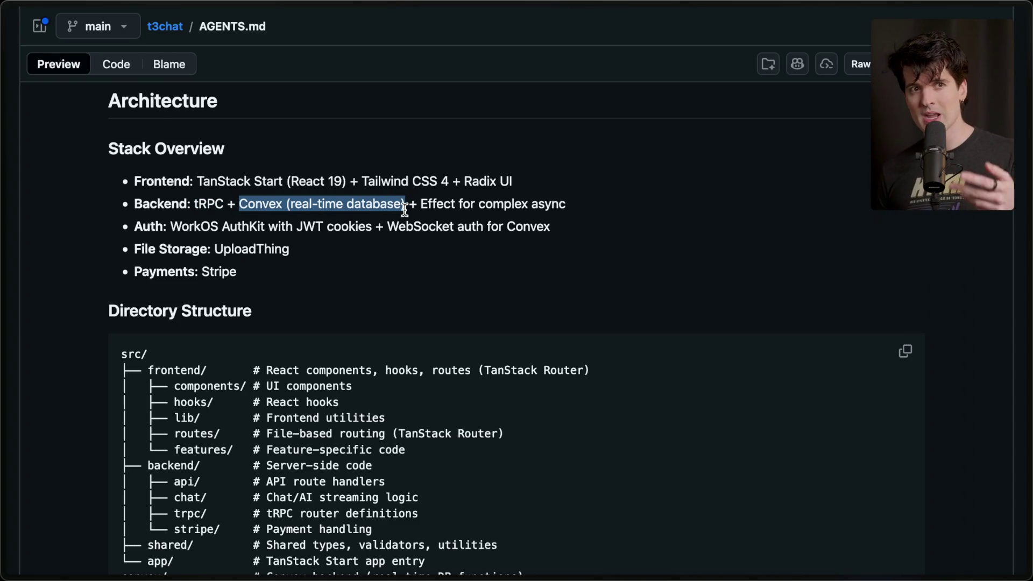
pyautogui.click(319, 210)
pyautogui.moveTo(248, 205); pyautogui.dragTo(194, 205)
pyautogui.click(279, 278)
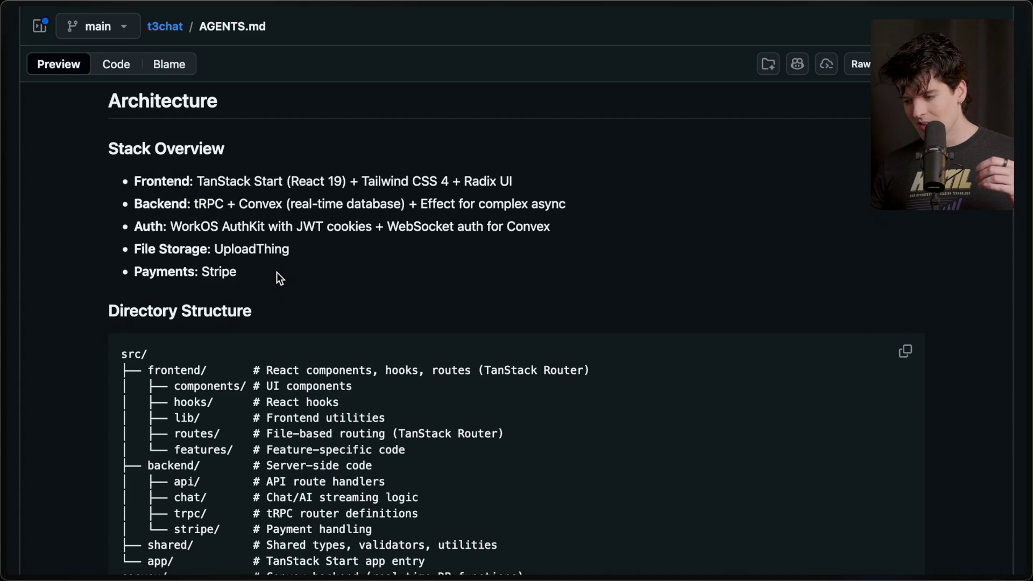
pyautogui.moveTo(983, 333)
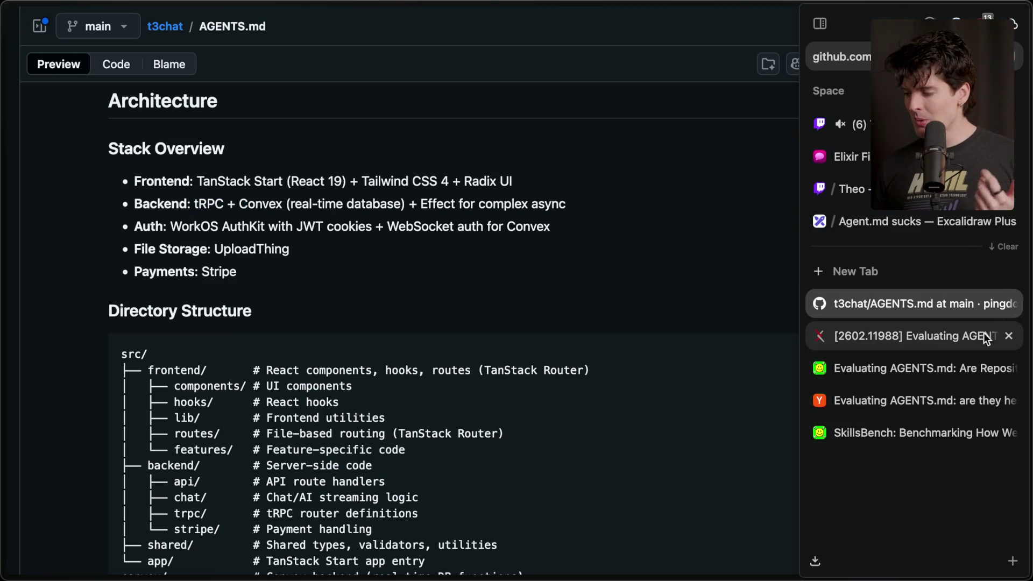
pyautogui.click(896, 225)
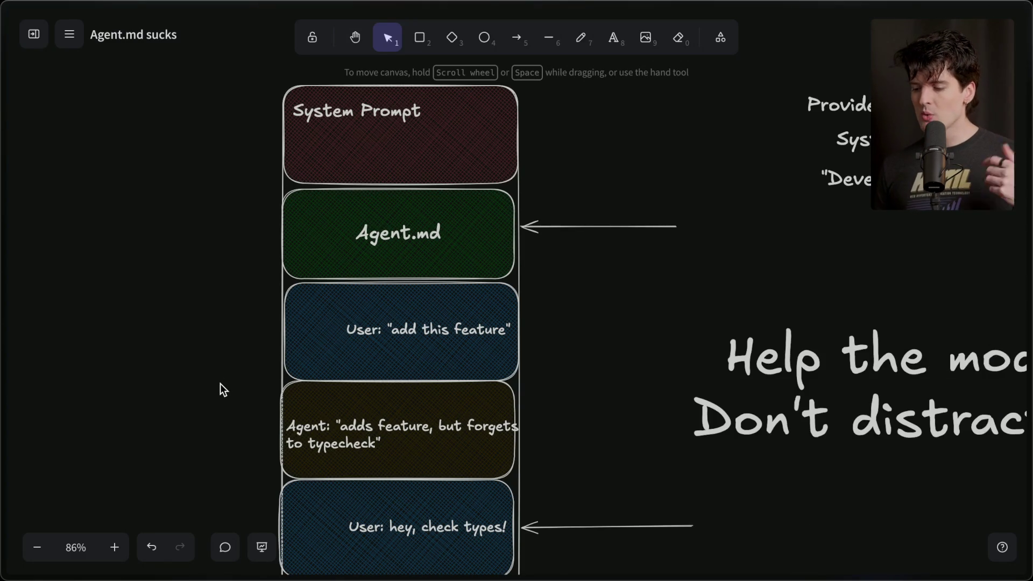
pyautogui.press('super+Tab')
pyautogui.press('super+Tab')
pyautogui.press('super+Tab')
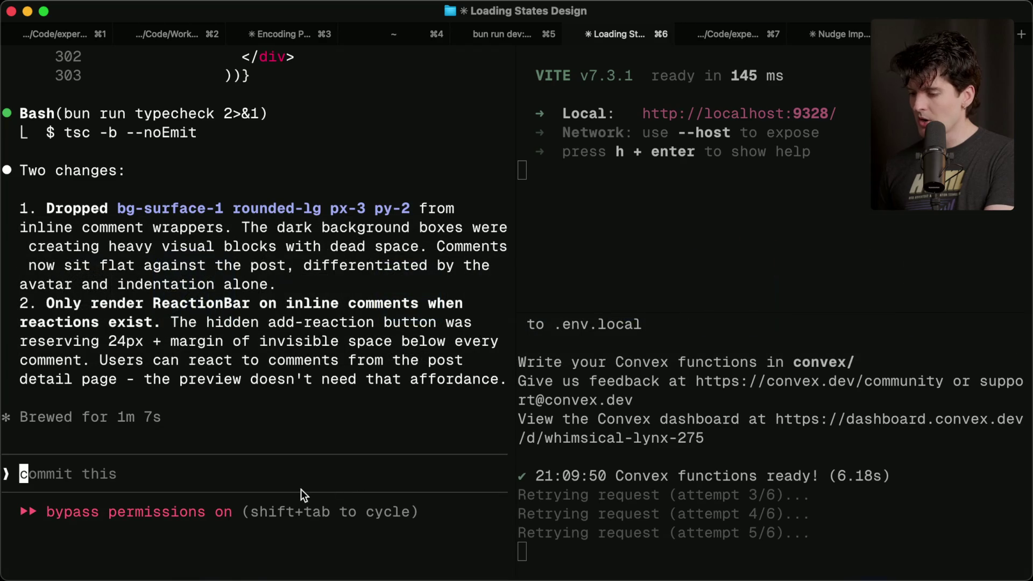
pyautogui.write('/i')
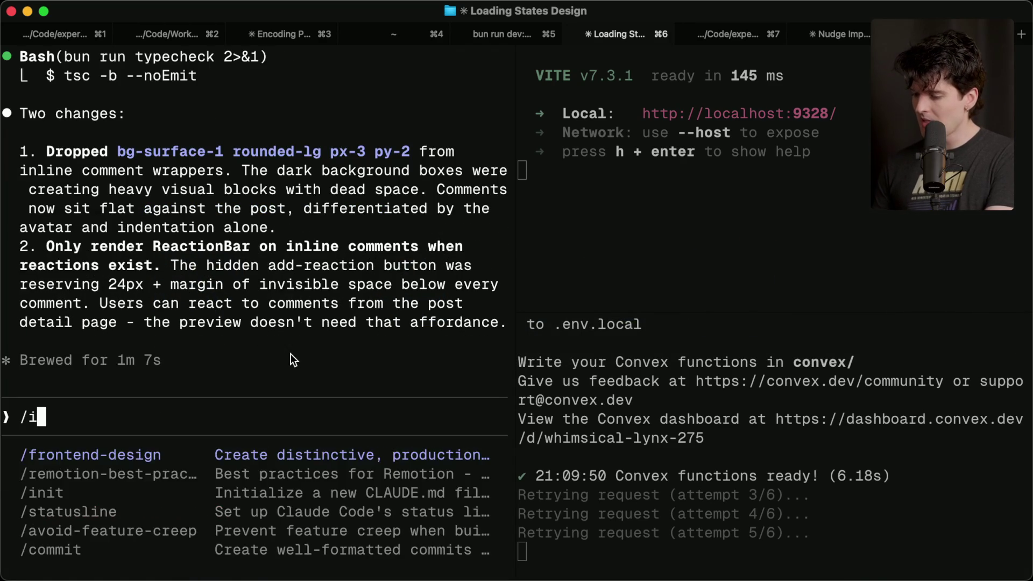
pyautogui.write('nit')
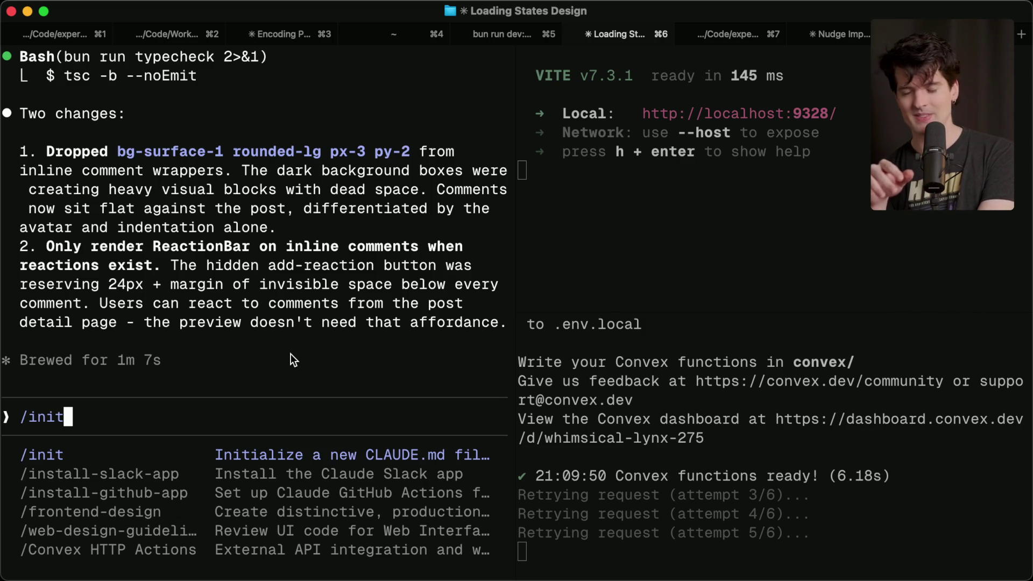
pyautogui.press('super+Tab')
pyautogui.press('Tab')
pyautogui.press('Tab')
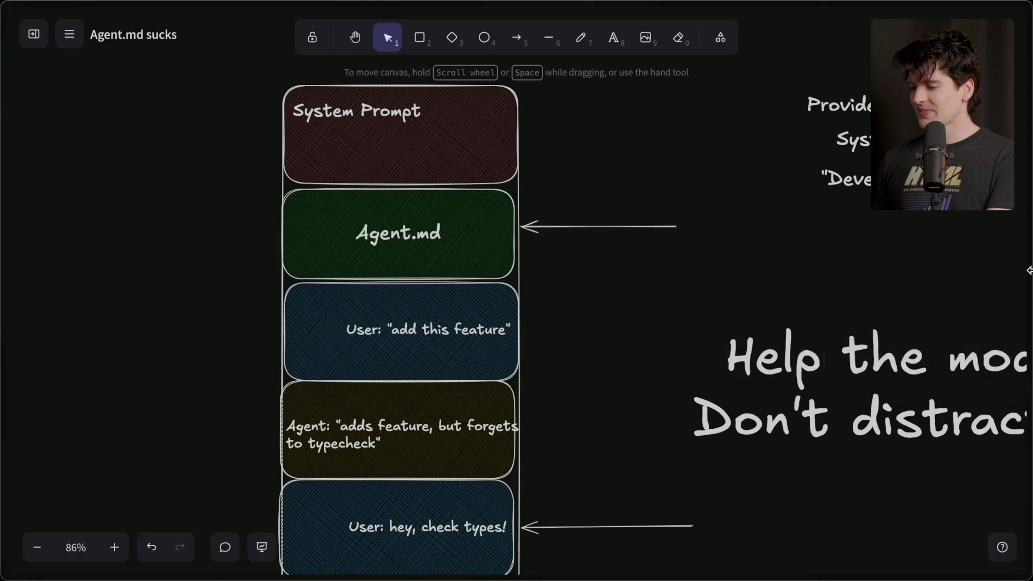
# - Open the Twitch Stream Manager and highlight the pink elephants chat message
pyautogui.moveTo(1030, 285)
pyautogui.click(823, 185)
pyautogui.moveTo(1029, 83)
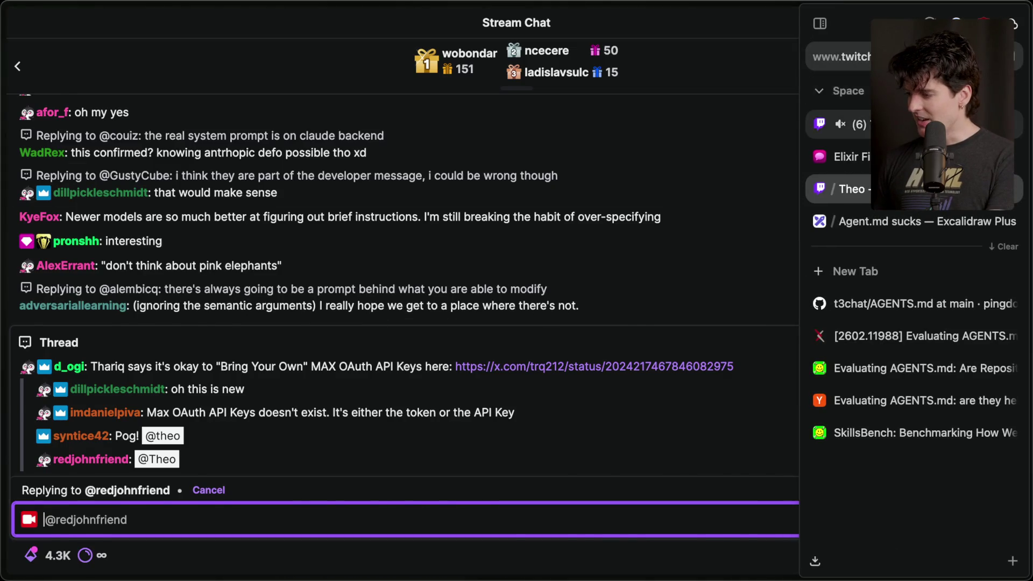
pyautogui.click(829, 125)
pyautogui.moveTo(121, 469); pyautogui.dragTo(277, 472)
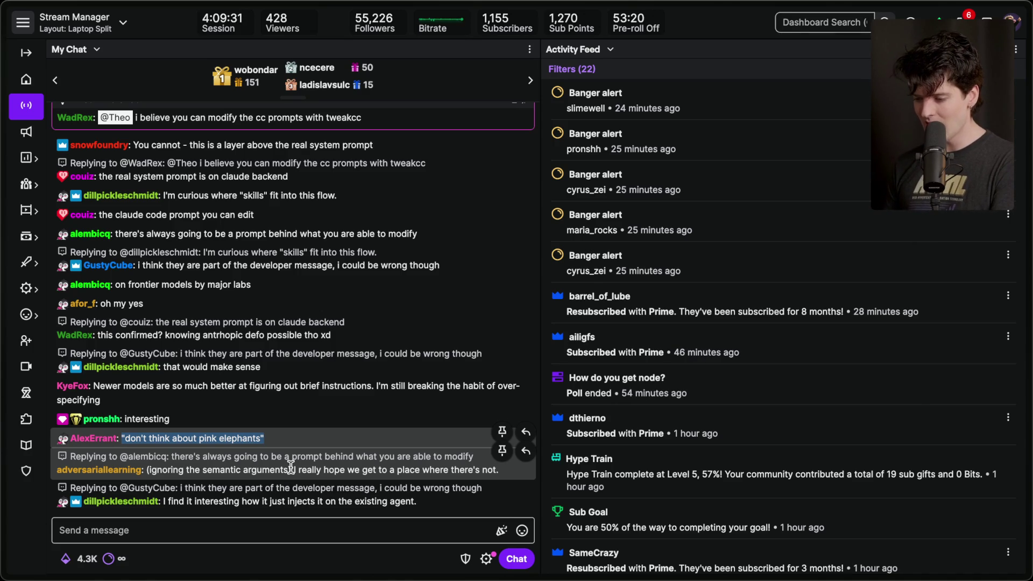
# - Return to the 'Agent.md sucks' board, center the context stack, and pick the Arrow tool
pyautogui.moveTo(1029, 312)
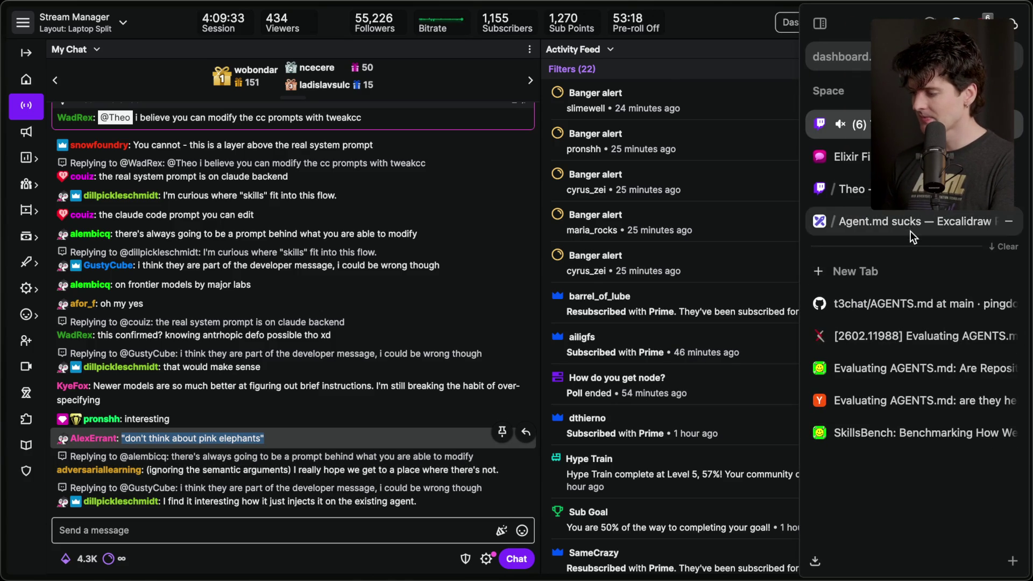
pyautogui.click(909, 229)
pyautogui.scroll(-3, 498, 467)
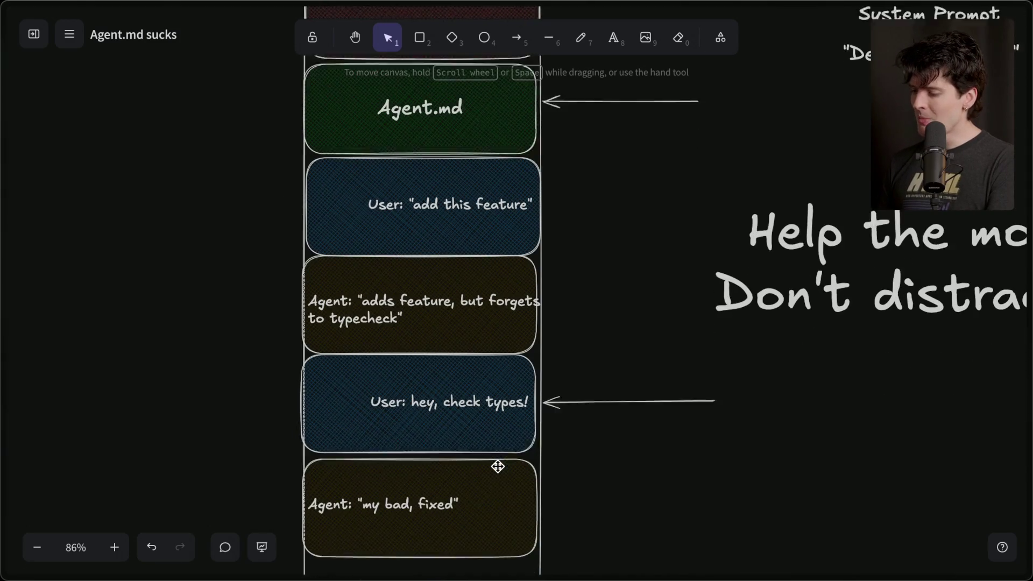
pyautogui.scroll(-1, 498, 467)
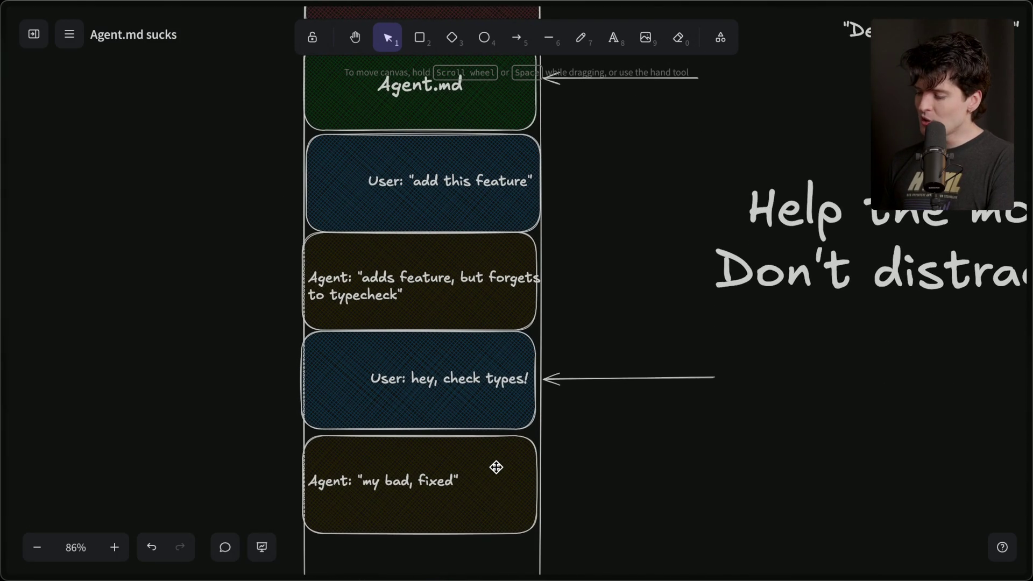
pyautogui.keyDown('ctrl'); pyautogui.scroll(-1, 495, 467); pyautogui.keyUp('ctrl')
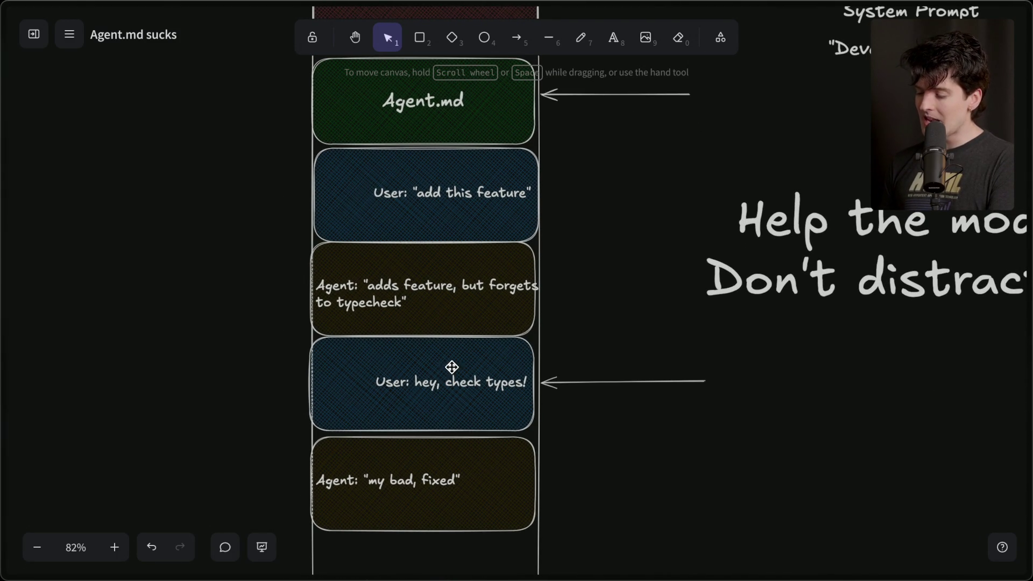
pyautogui.scroll(1, 471, 377)
pyautogui.hscroll(-2, 471, 377)
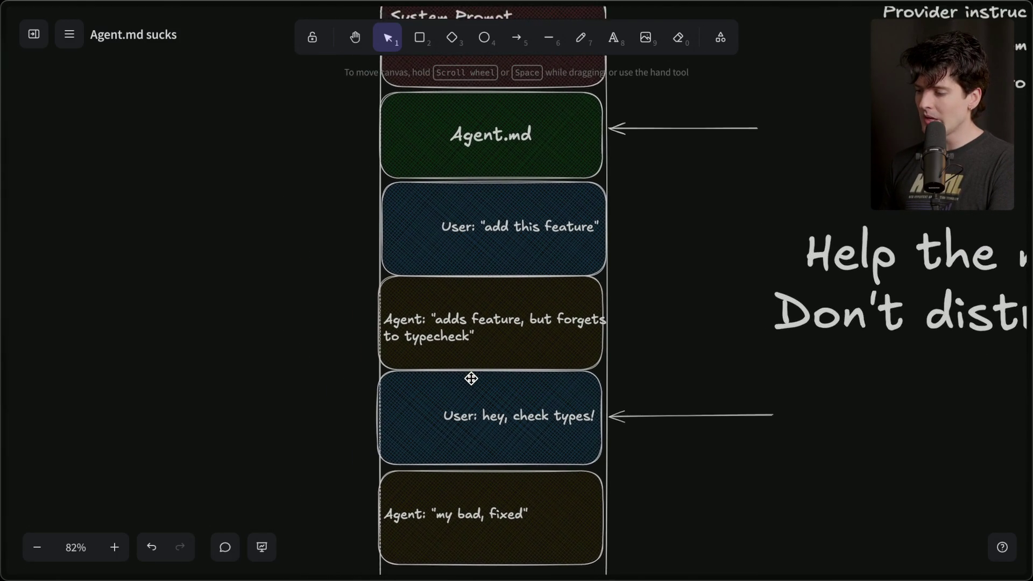
pyautogui.hscroll(-1, 471, 378)
pyautogui.scroll(-1, 471, 379)
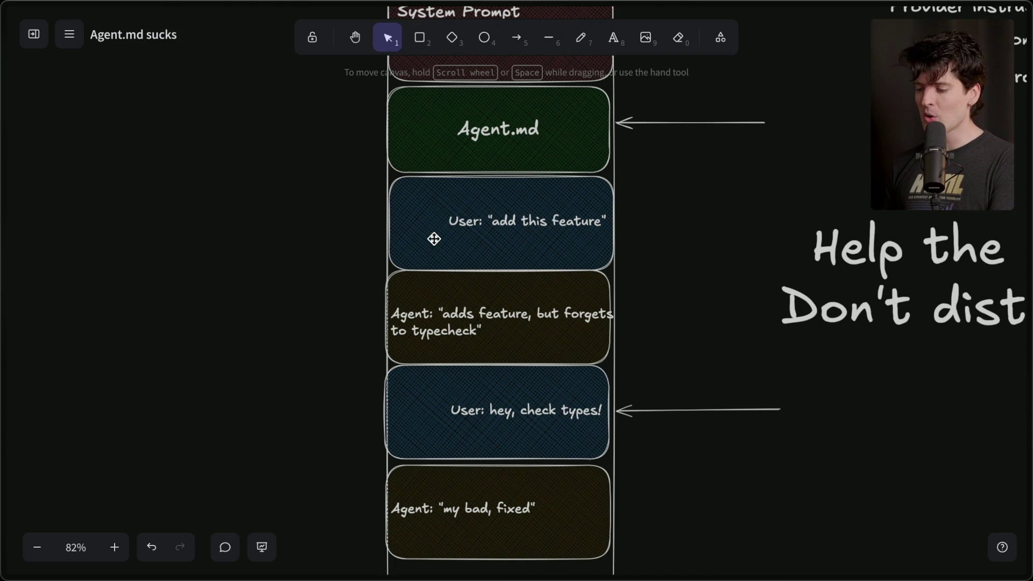
pyautogui.click(516, 38)
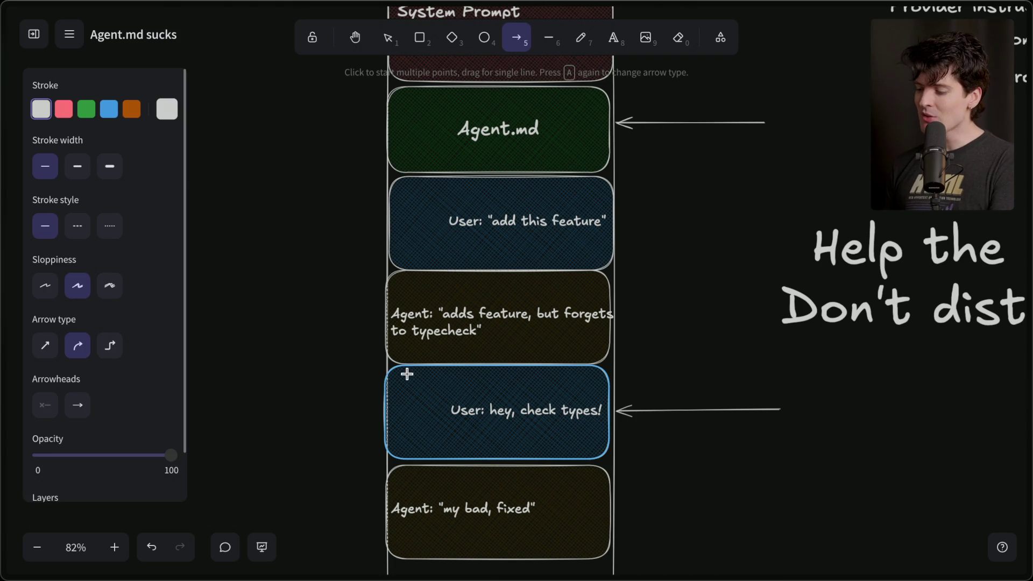
# - Draw a curved arrow from 'User: hey, check types!' back up to Agent.md, widening its bend leftward
pyautogui.moveTo(385, 399)
pyautogui.mouseDown()
pyautogui.moveTo(279, 422)
pyautogui.moveTo(255, 127)
pyautogui.mouseUp()
pyautogui.click(255, 128)
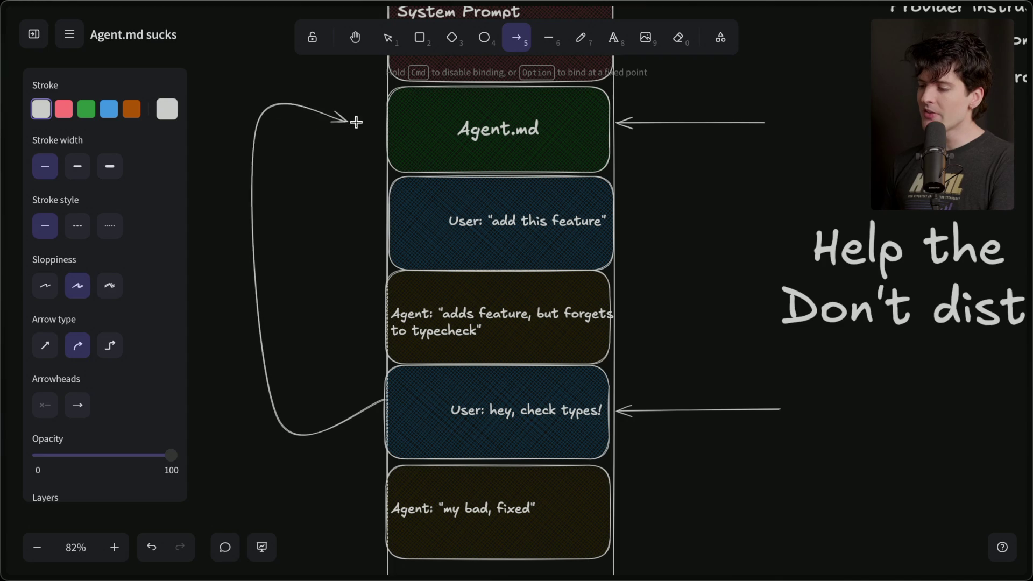
pyautogui.doubleClick(389, 122)
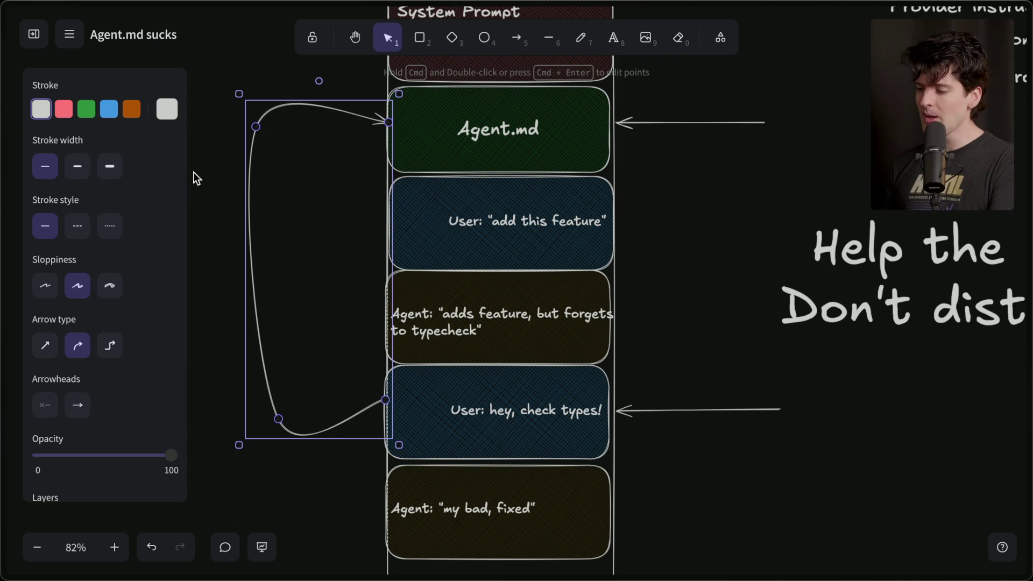
pyautogui.click(195, 171)
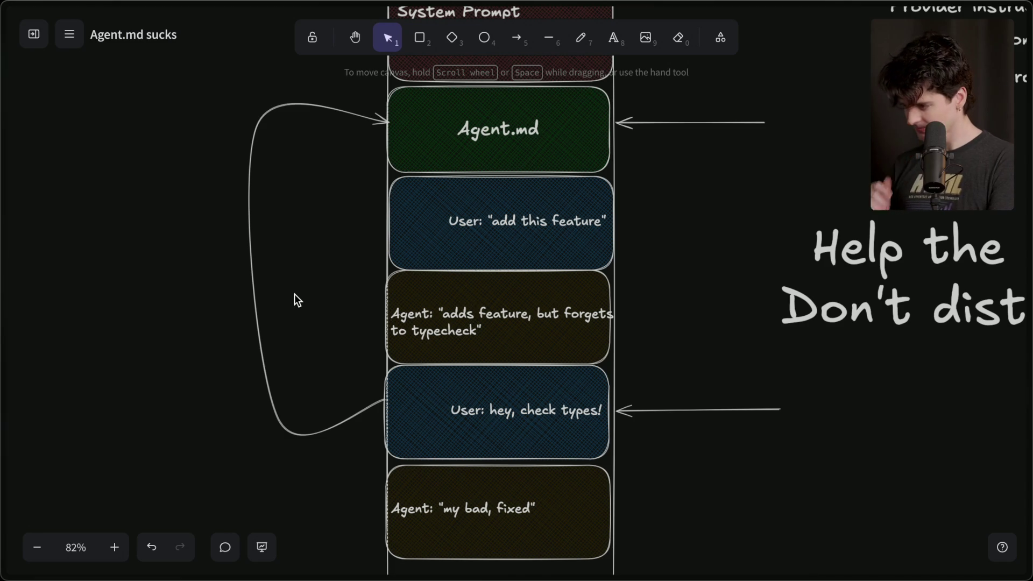
pyautogui.click(253, 312)
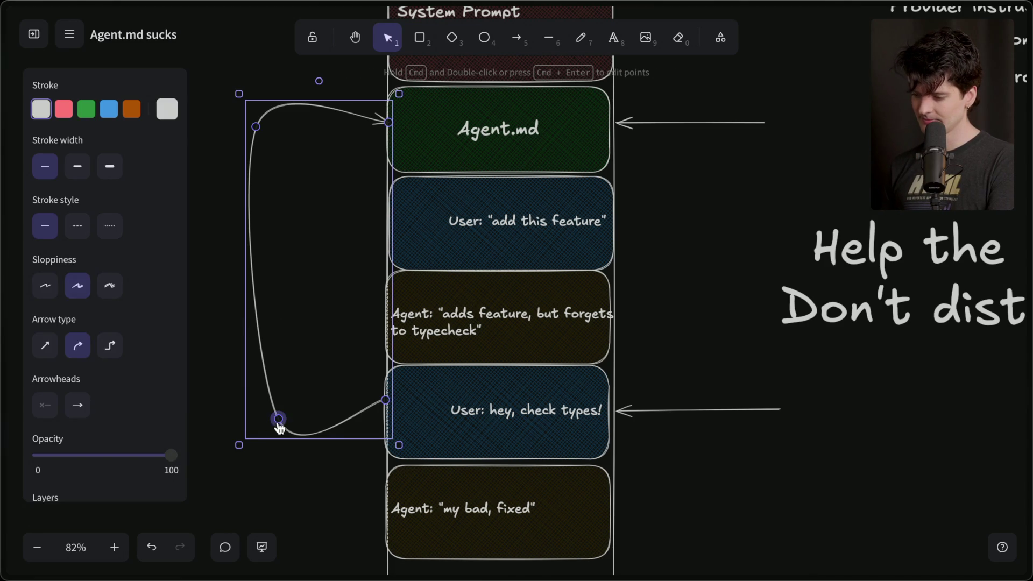
pyautogui.moveTo(277, 421); pyautogui.dragTo(254, 399)
pyautogui.press('super+Tab')
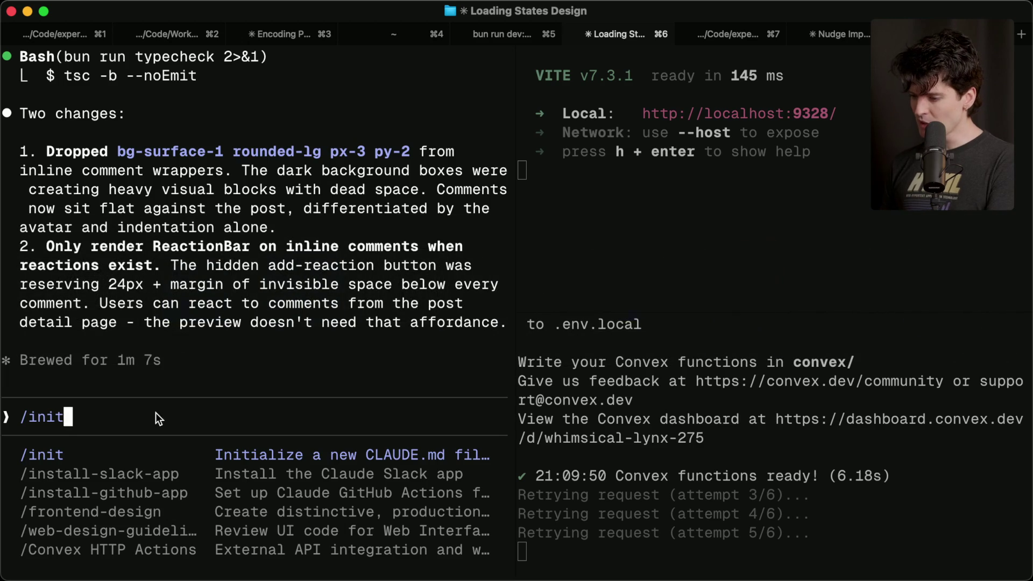
# - Run /init in the lawn project's Claude Code pane to generate CLAUDE.md
pyautogui.click(614, 424)
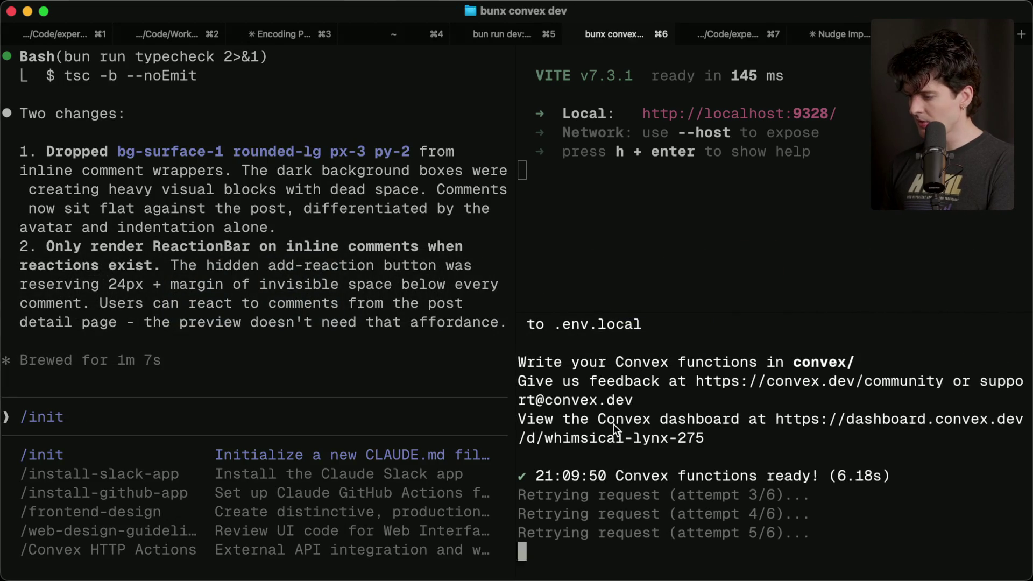
pyautogui.press('super+t')
pyautogui.press('super+w')
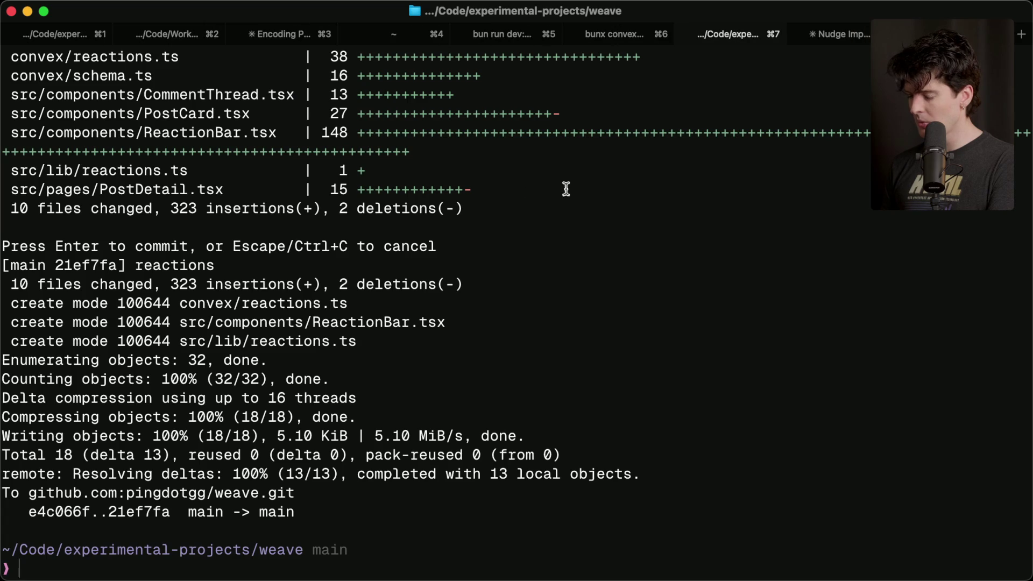
pyautogui.press('super+2')
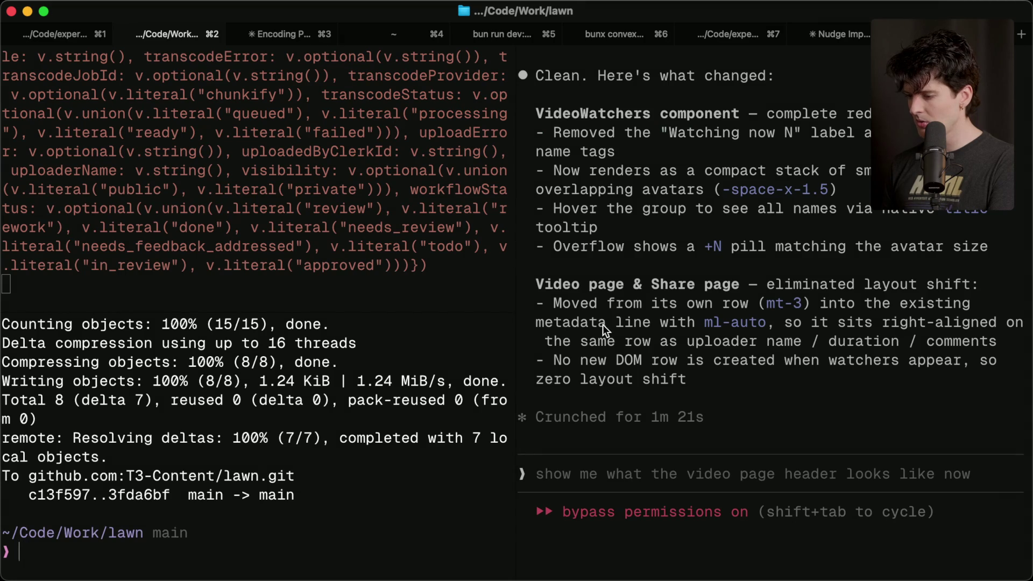
pyautogui.click(524, 440)
pyautogui.write('/')
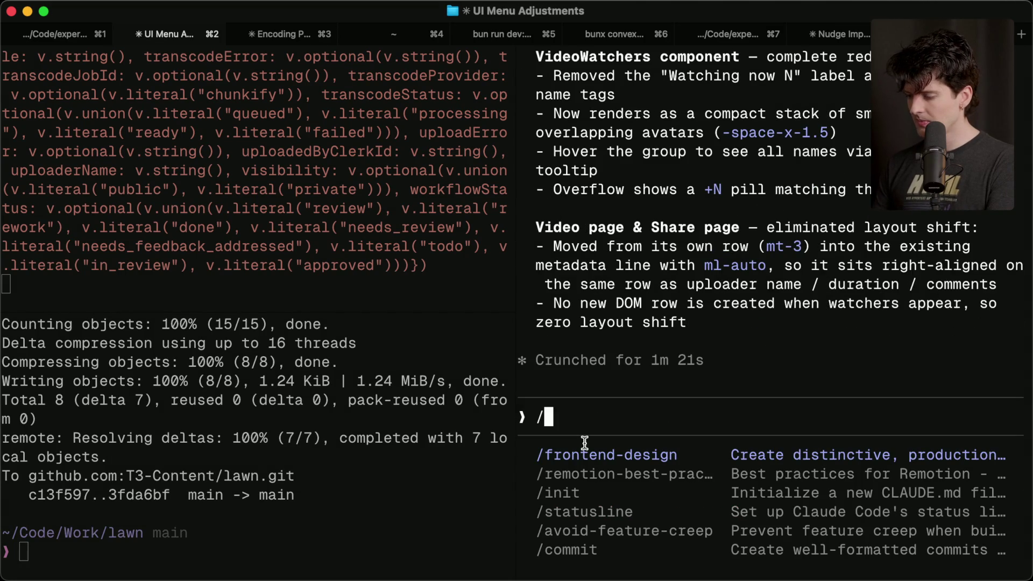
pyautogui.write('init')
pyautogui.press('Return')
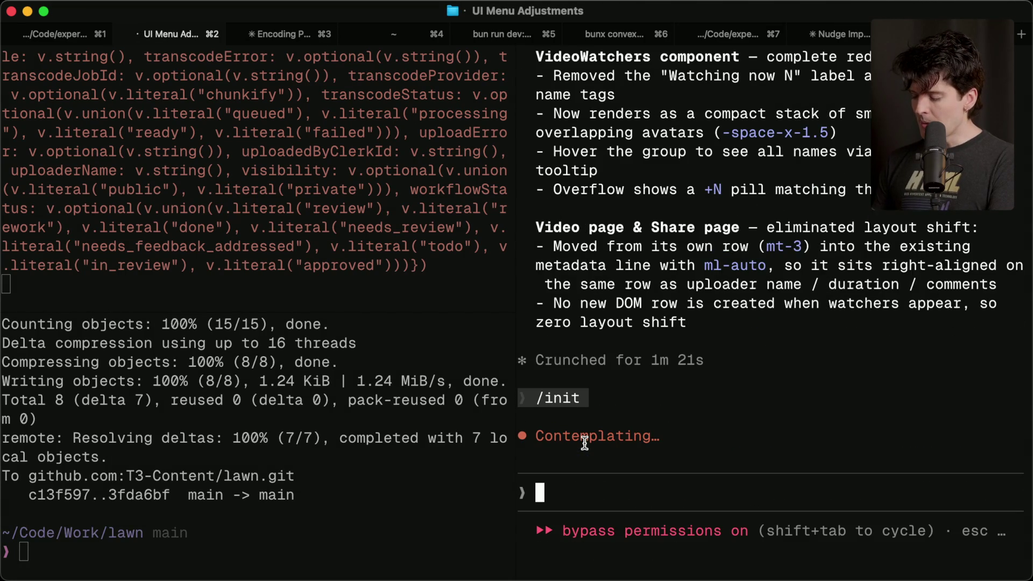
# - Run 'code .' in the lawn shell to open the project in VS Code
pyautogui.click(453, 494)
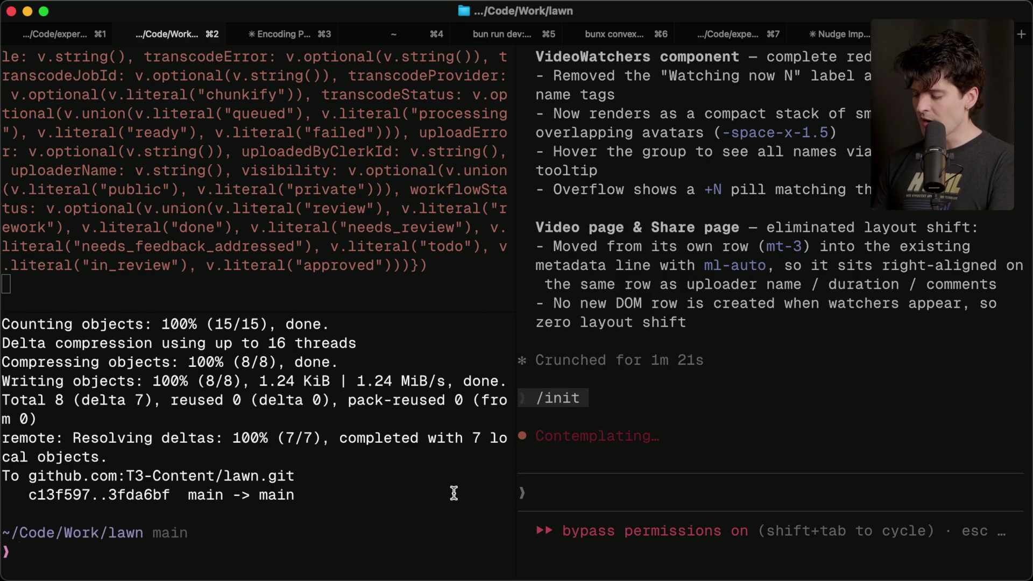
pyautogui.write('code .')
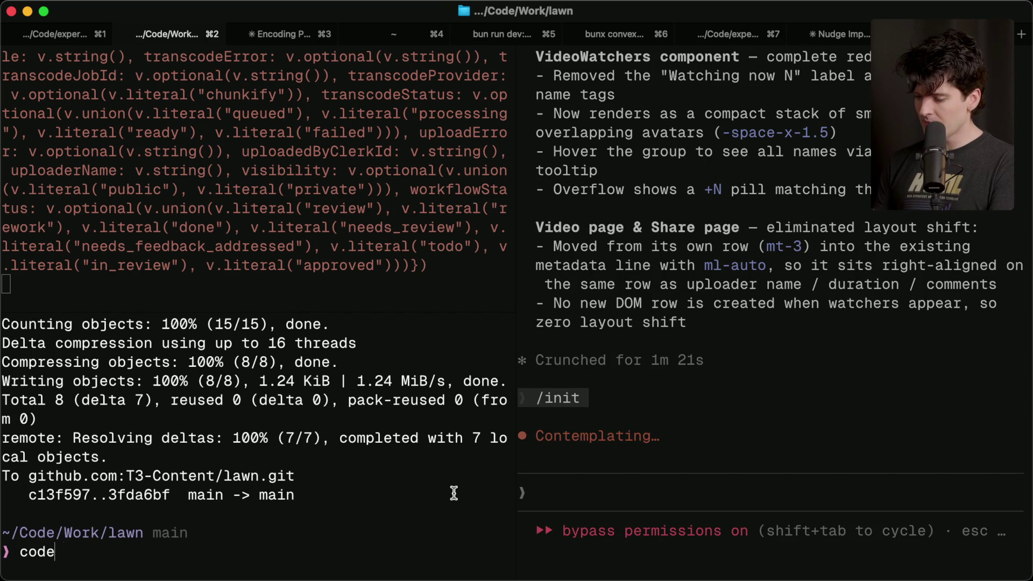
pyautogui.press('Return')
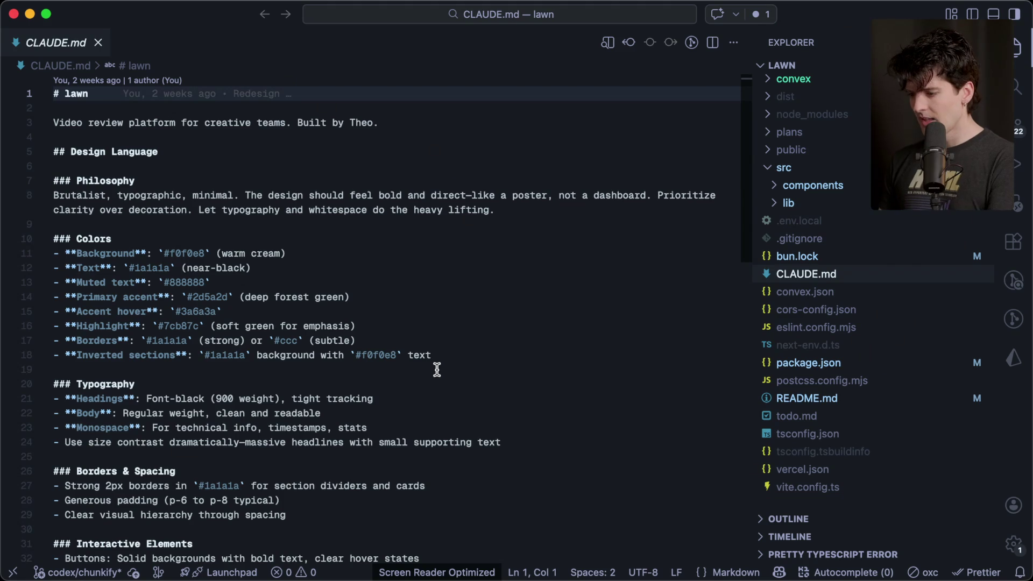
# - Delete the lawn project's existing CLAUDE.md in VS Code by moving it to the Trash
pyautogui.scroll(-10, 437, 369)
pyautogui.scroll(10, 437, 369)
pyautogui.press('super+Tab')
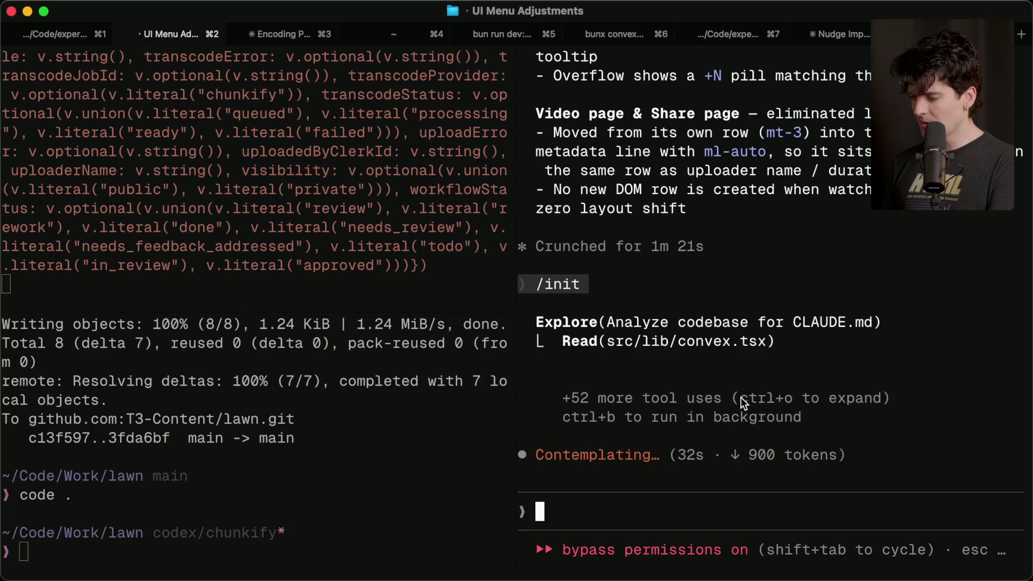
pyautogui.press('super+Tab')
pyautogui.click(834, 276)
pyautogui.press('super+BackSpace')
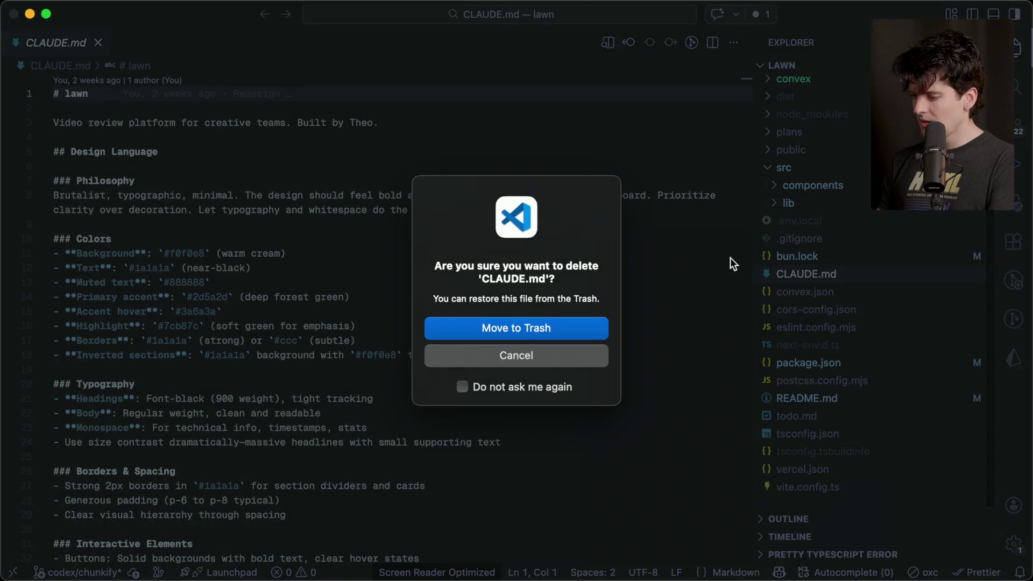
pyautogui.click(528, 328)
# - Reset the Claude Code session with /new and rerun /init to regenerate CLAUDE.md
pyautogui.press('super+Tab')
pyautogui.write('/new')
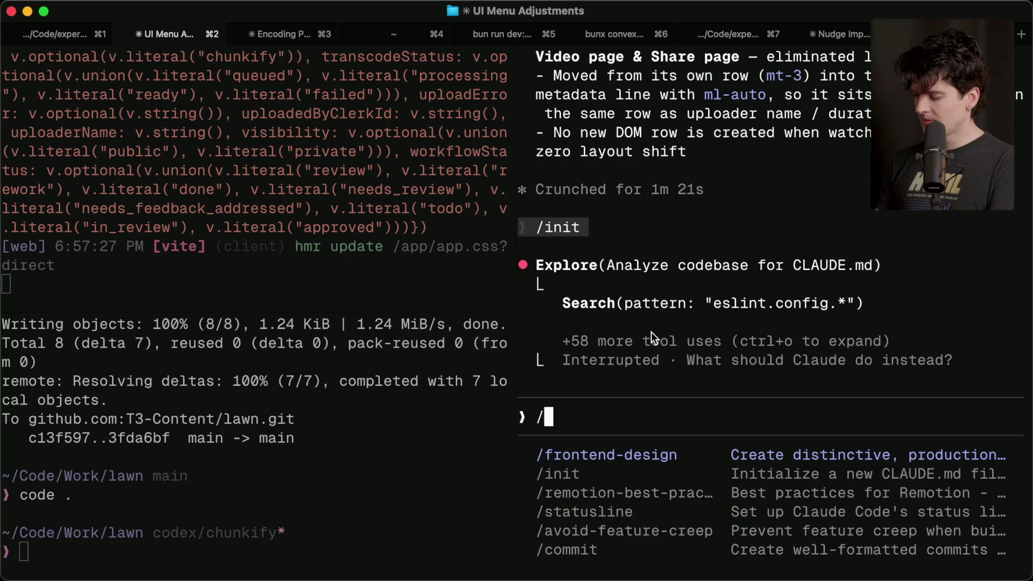
pyautogui.press('Return')
pyautogui.write('/ini')
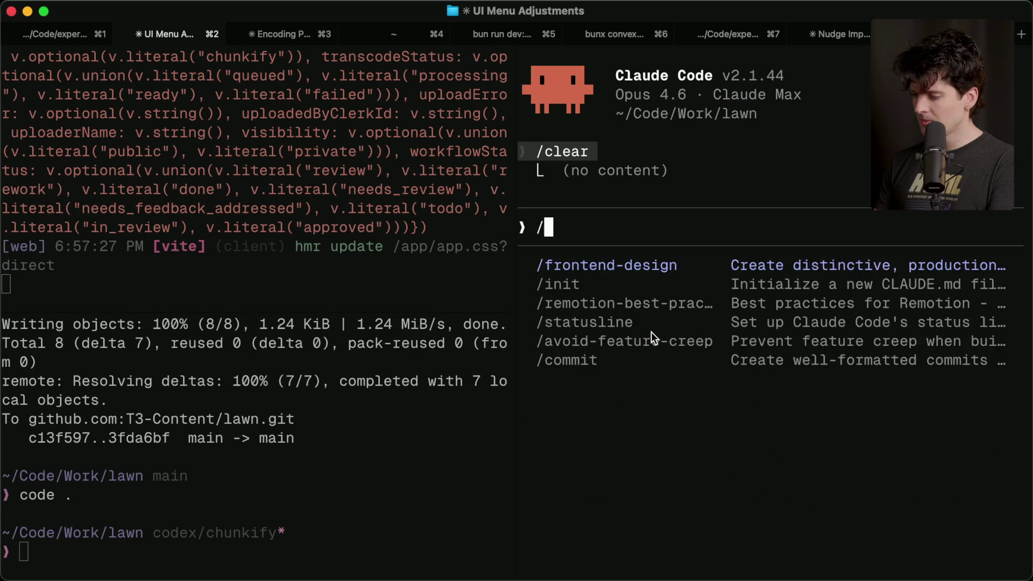
pyautogui.press('Return')
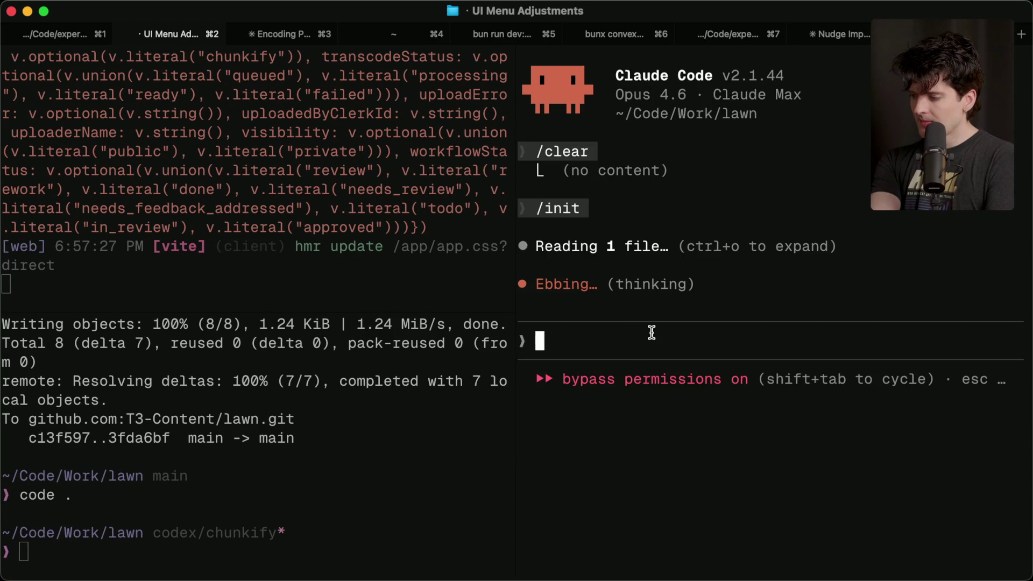
pyautogui.press('super+Tab')
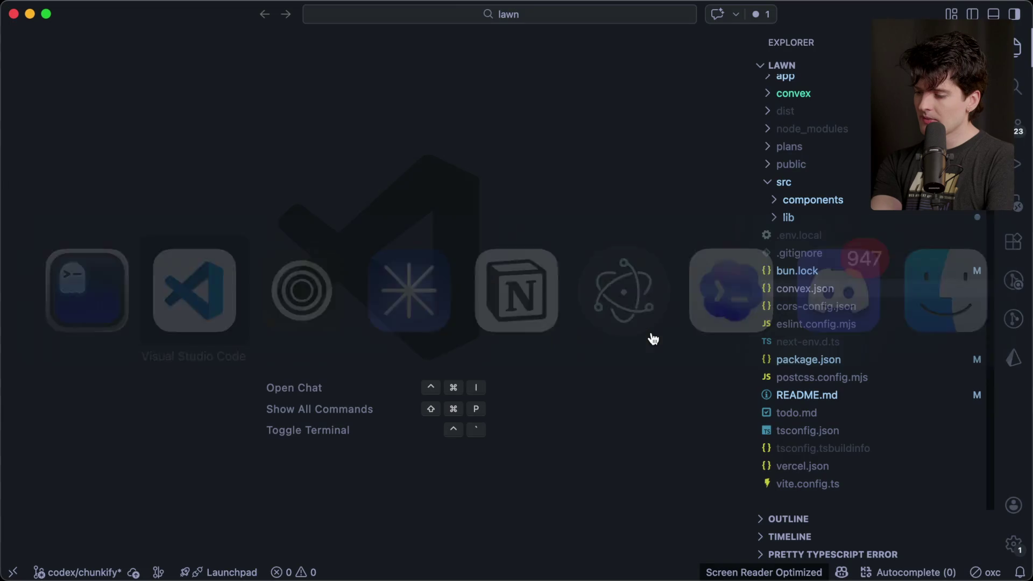
pyautogui.press('super+Tab')
pyautogui.press('super+Tab')
pyautogui.press('super+Tab')
pyautogui.press('super+Tab')
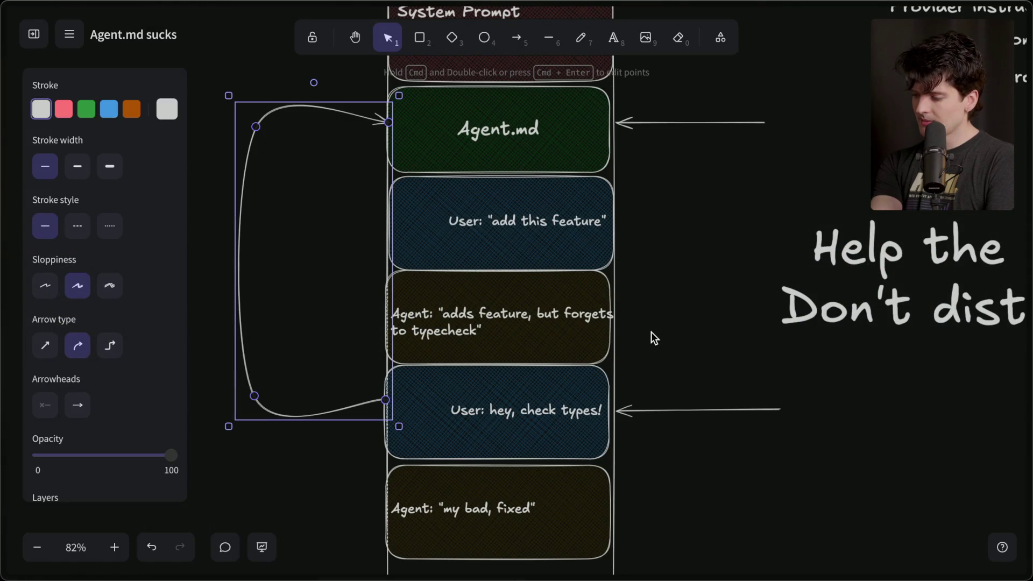
# - Deselect the loop arrow and switch to the arXiv tab for the Evaluating AGENTS.md paper
pyautogui.click(654, 339)
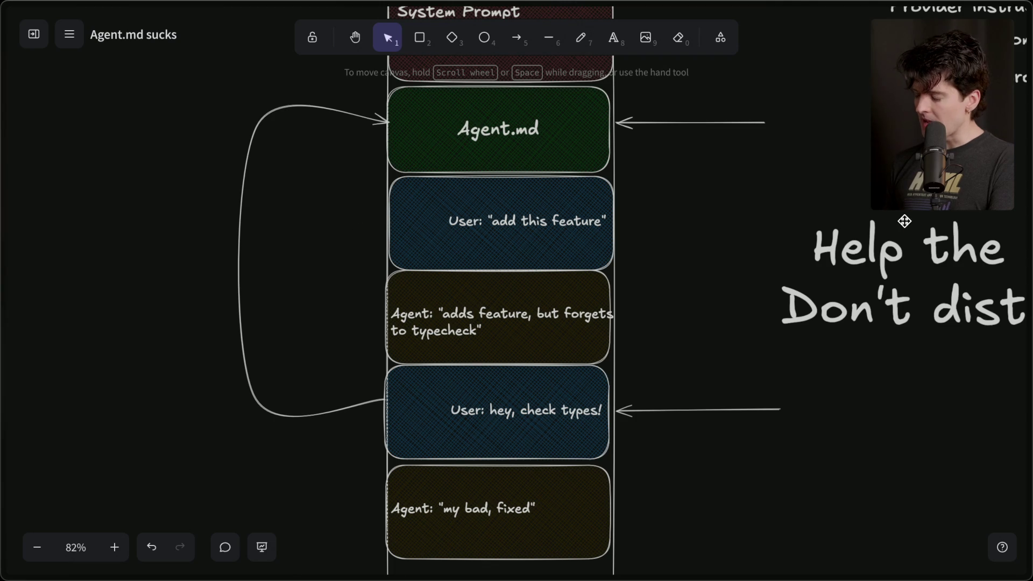
pyautogui.moveTo(939, 314)
pyautogui.click(891, 334)
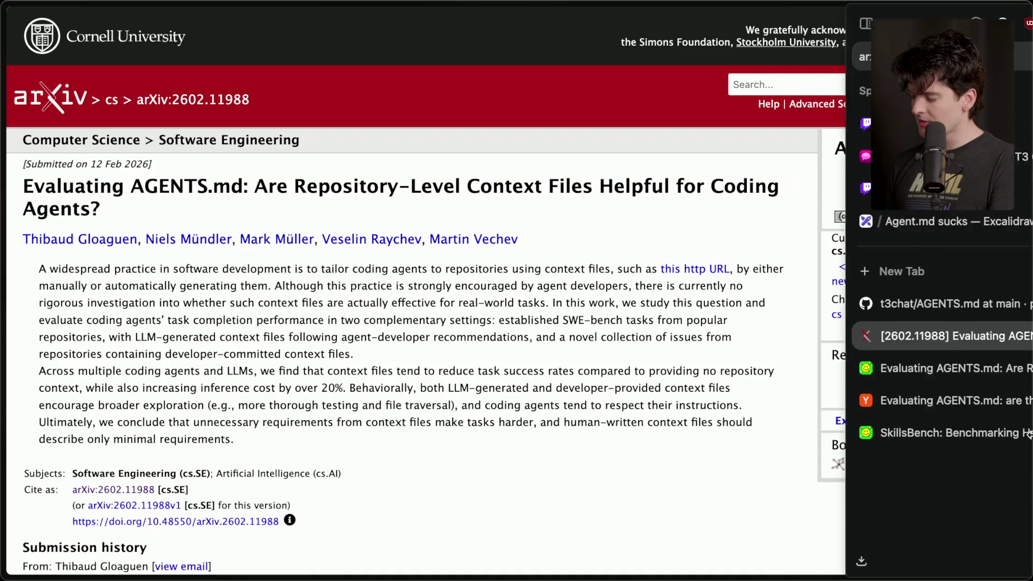
# - Open the paper's full PDF, highlight the benchmark description, and reach Figure 1 on page 2
pyautogui.click(875, 366)
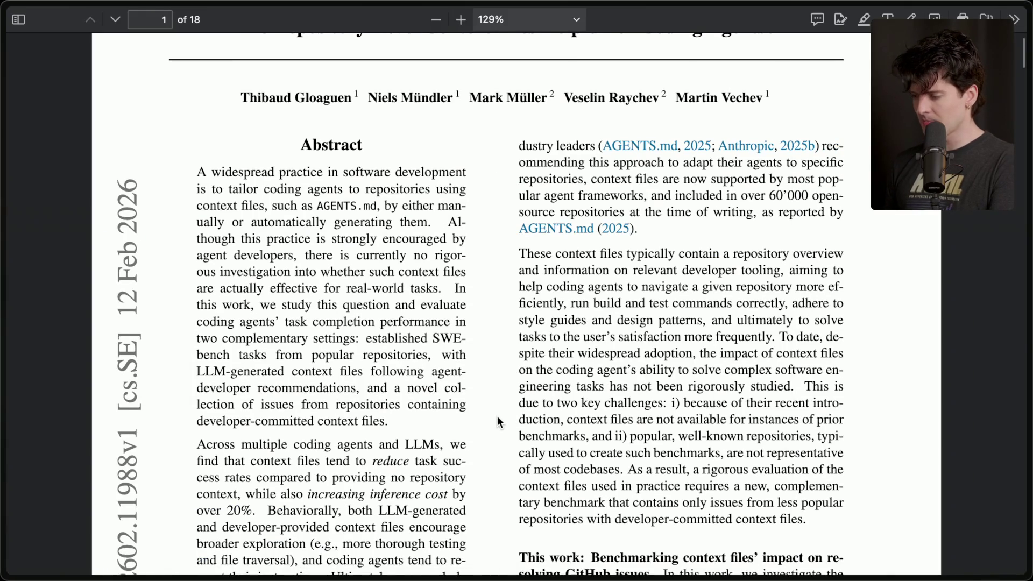
pyautogui.scroll(-7, 497, 422)
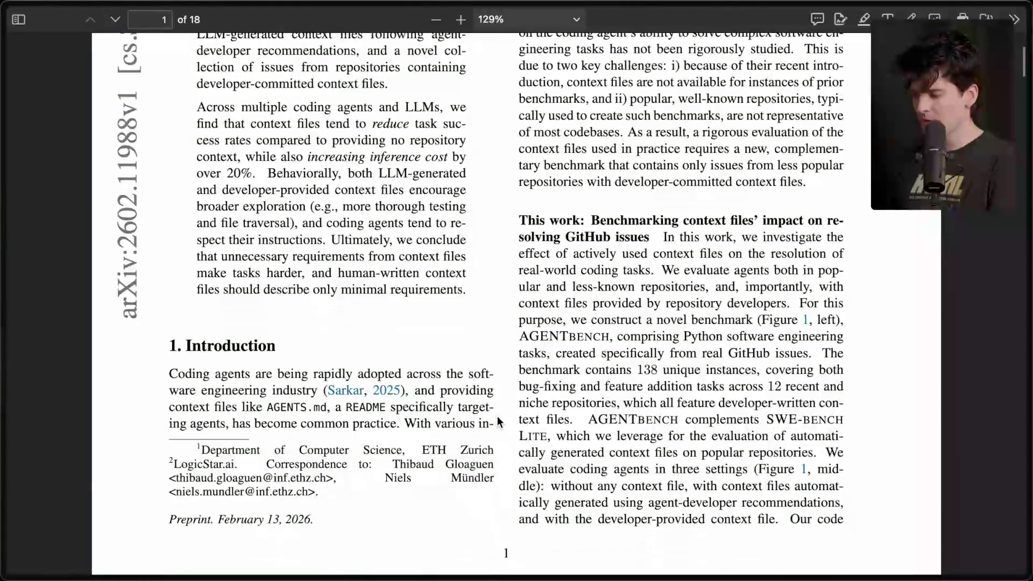
pyautogui.scroll(1, 497, 417)
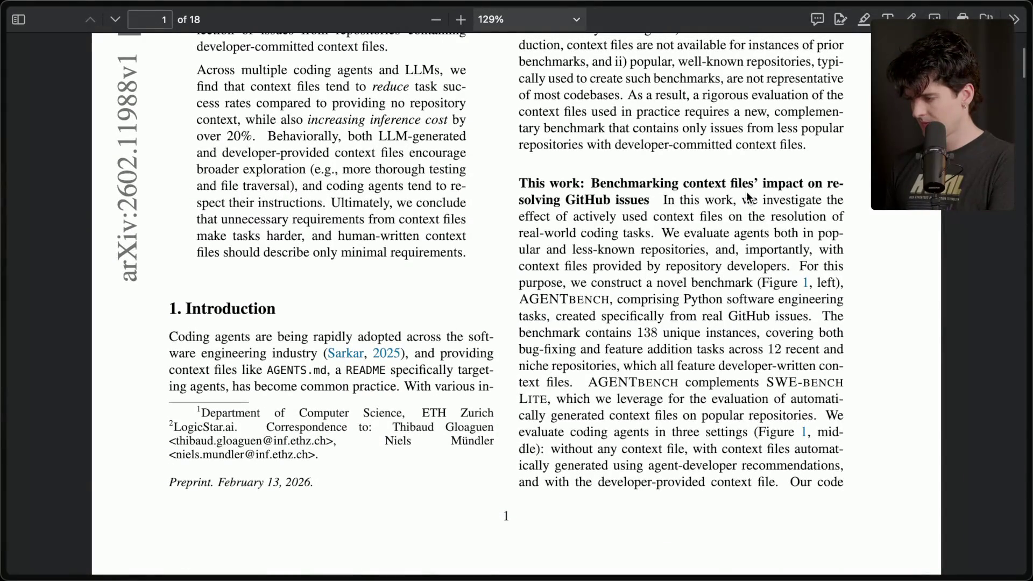
pyautogui.scroll(3, 747, 191)
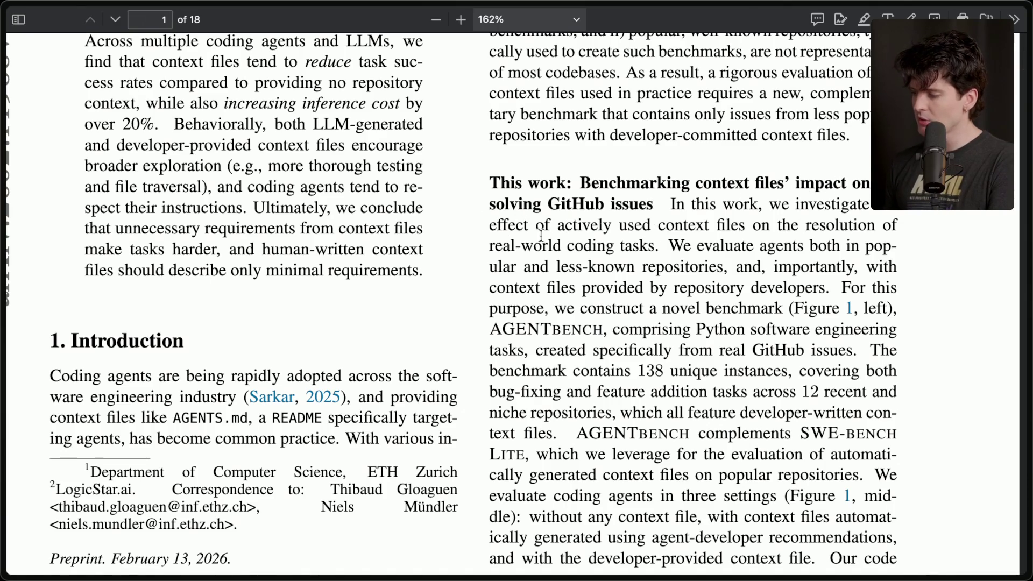
pyautogui.moveTo(669, 241)
pyautogui.mouseDown()
pyautogui.moveTo(913, 263)
pyautogui.moveTo(888, 331)
pyautogui.moveTo(885, 387)
pyautogui.moveTo(902, 352)
pyautogui.mouseUp()
pyautogui.click(853, 333)
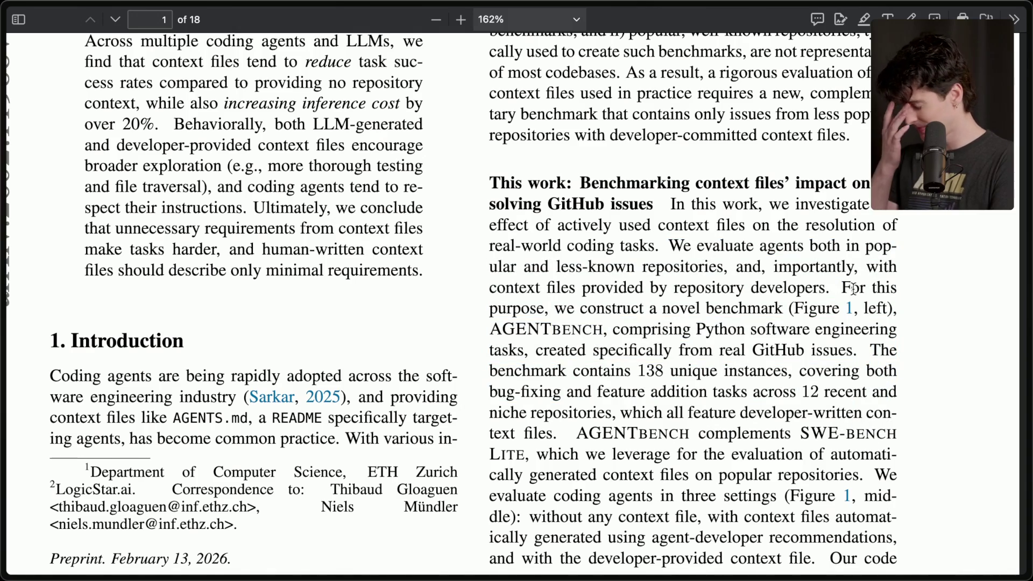
pyautogui.scroll(-15, 854, 290)
pyautogui.scroll(5, 854, 288)
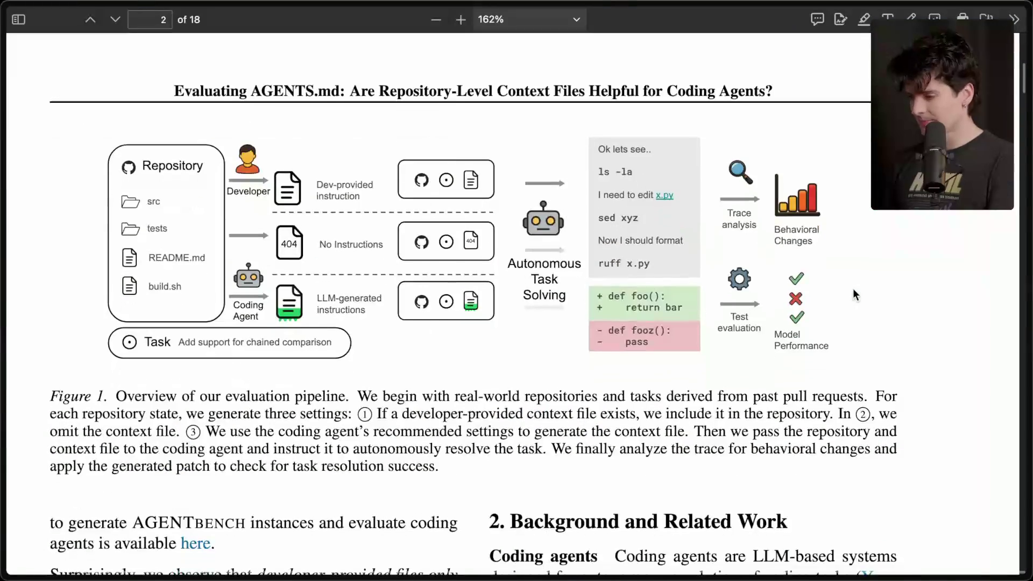
# - Pan around Figure 1 and highlight its 'Dev-provided instruction' and 'LLM-generated' labels
pyautogui.scroll(5, 482, 256)
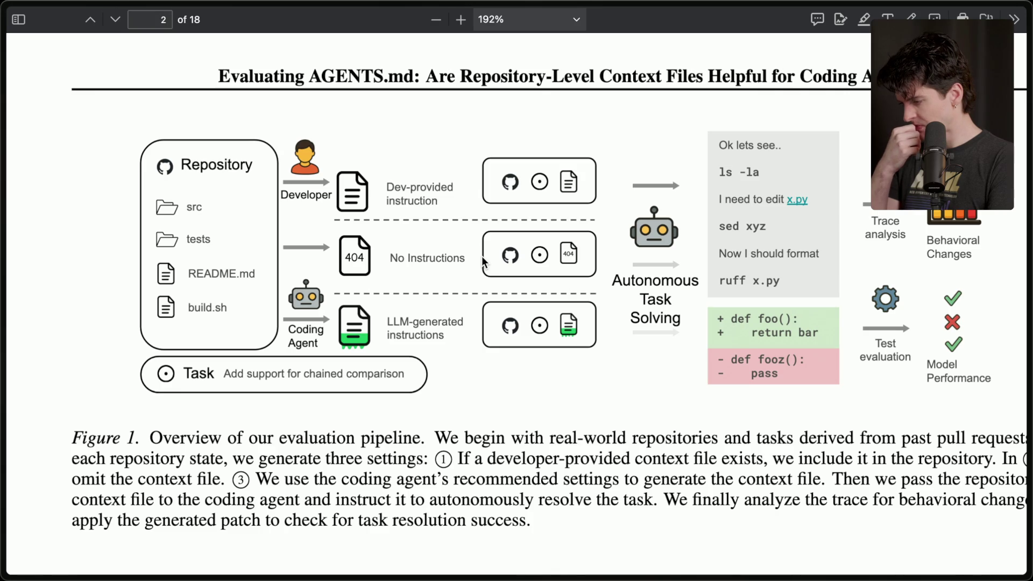
pyautogui.hscroll(2, 482, 262)
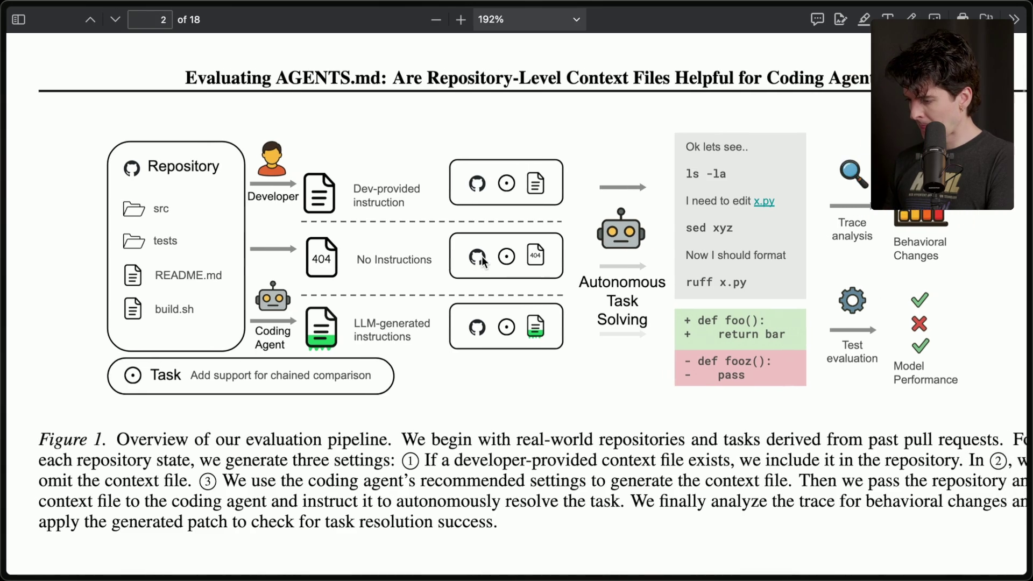
pyautogui.scroll(-2, 483, 261)
pyautogui.hscroll(3, 482, 261)
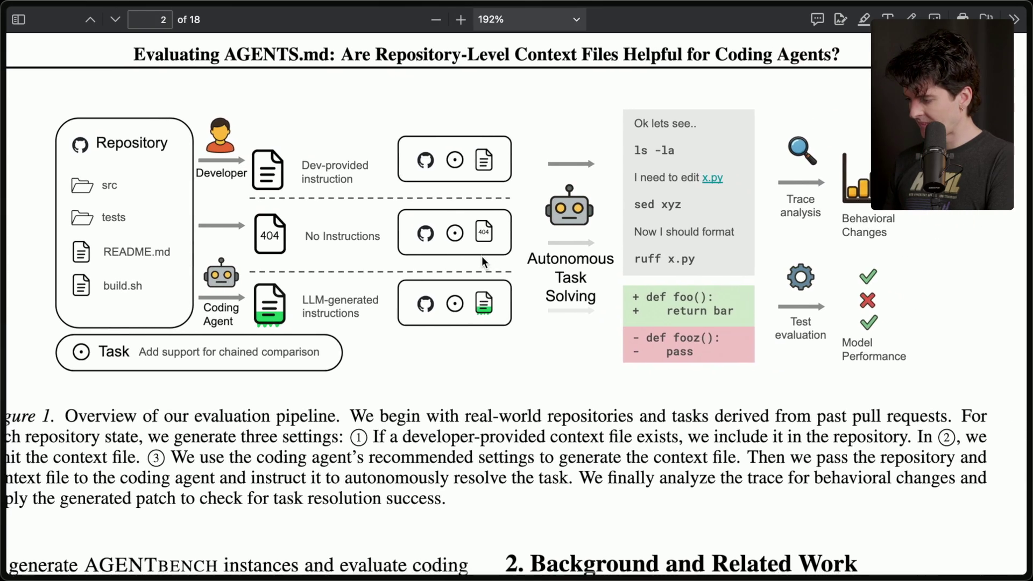
pyautogui.hscroll(-2, 482, 260)
pyautogui.scroll(1, 483, 260)
pyautogui.hscroll(-2, 482, 257)
pyautogui.scroll(-1, 483, 256)
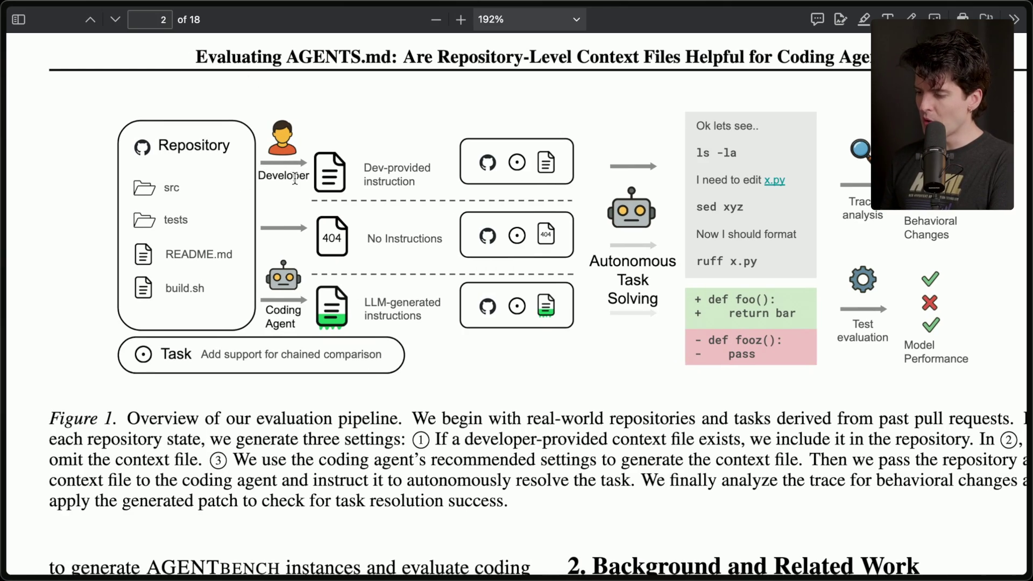
pyautogui.moveTo(365, 170); pyautogui.dragTo(424, 186)
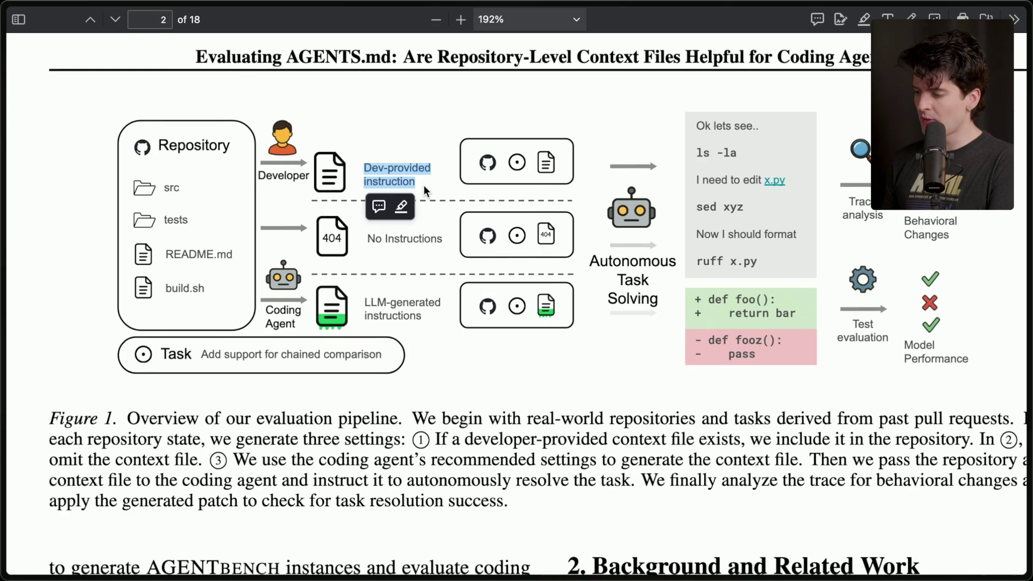
pyautogui.click(426, 172)
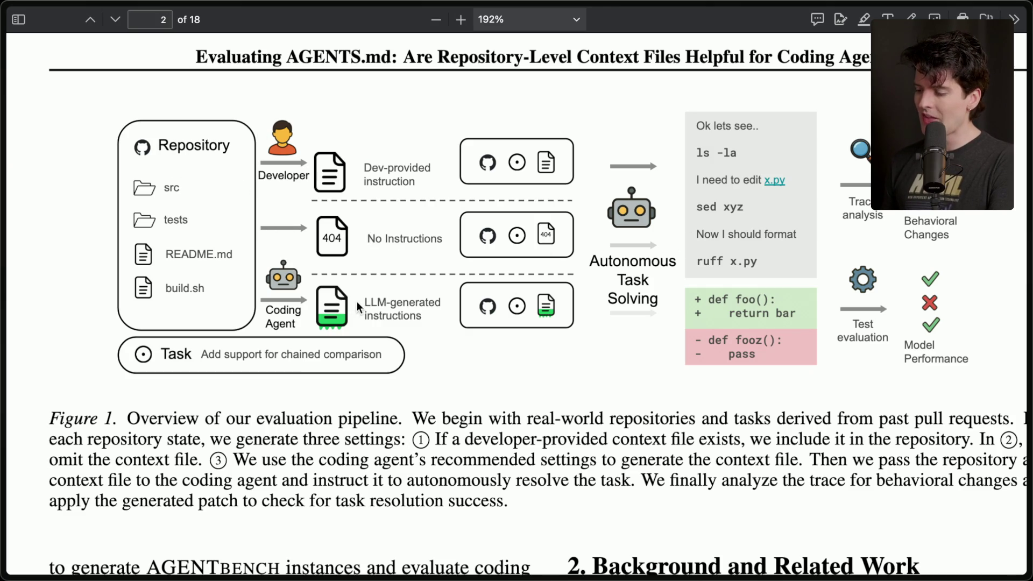
pyautogui.moveTo(428, 315); pyautogui.dragTo(368, 302)
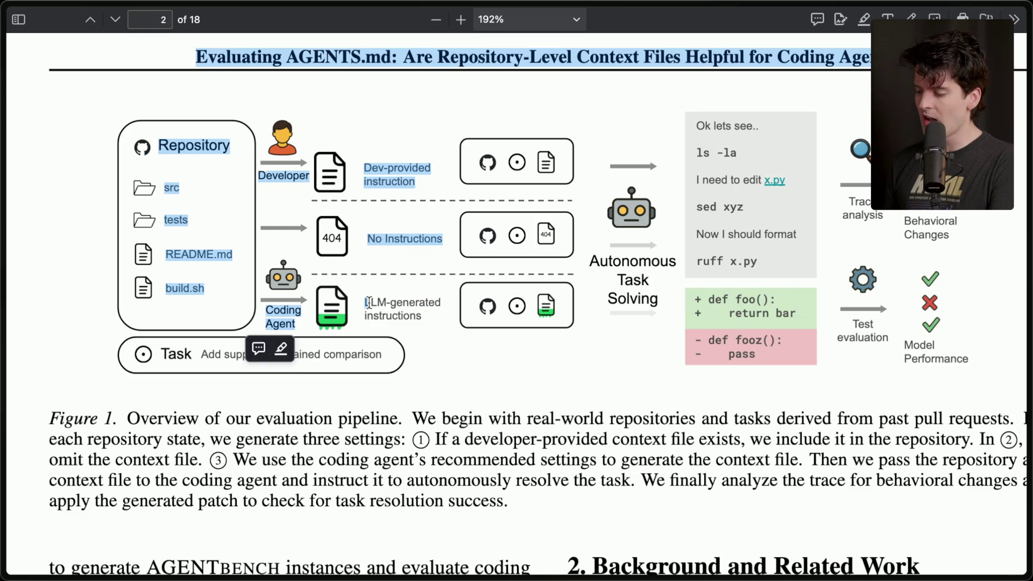
pyautogui.doubleClick(368, 303)
pyautogui.click(392, 311)
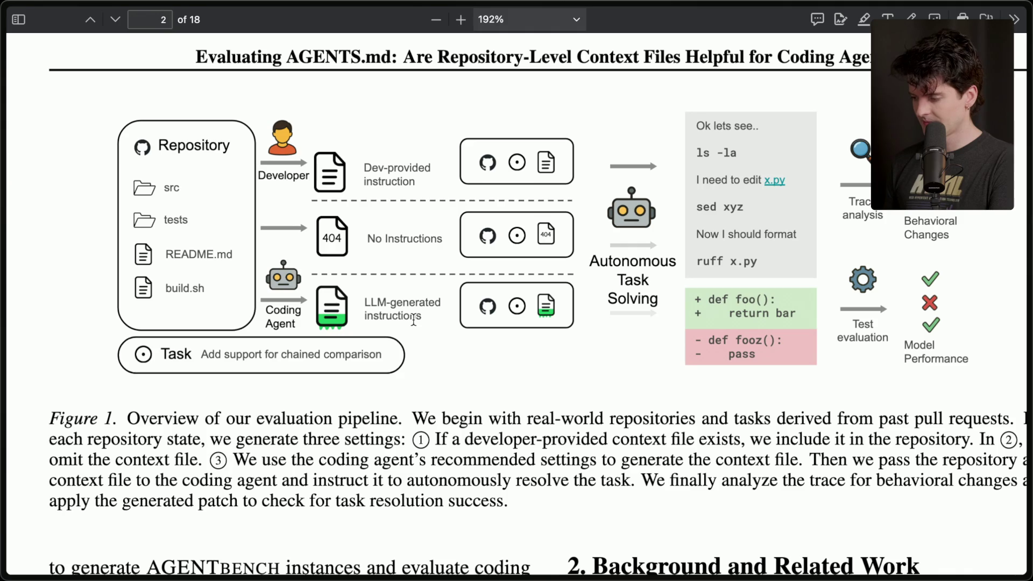
# - Highlight the findings: developer files help marginally, 4% average increase, 3% average decrease
pyautogui.hscroll(3, 413, 321)
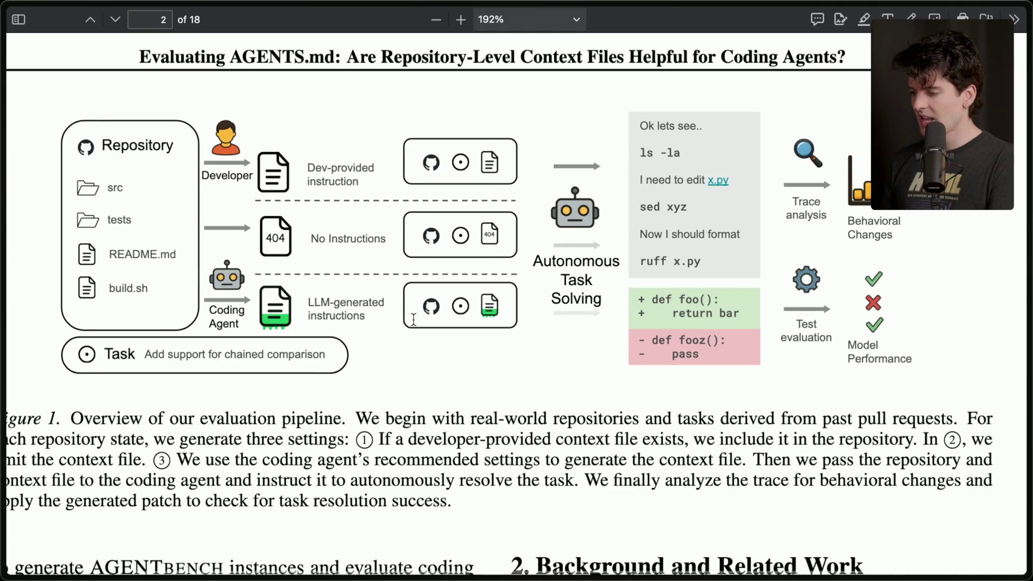
pyautogui.scroll(-10, 262, 414)
pyautogui.hscroll(-3, 261, 415)
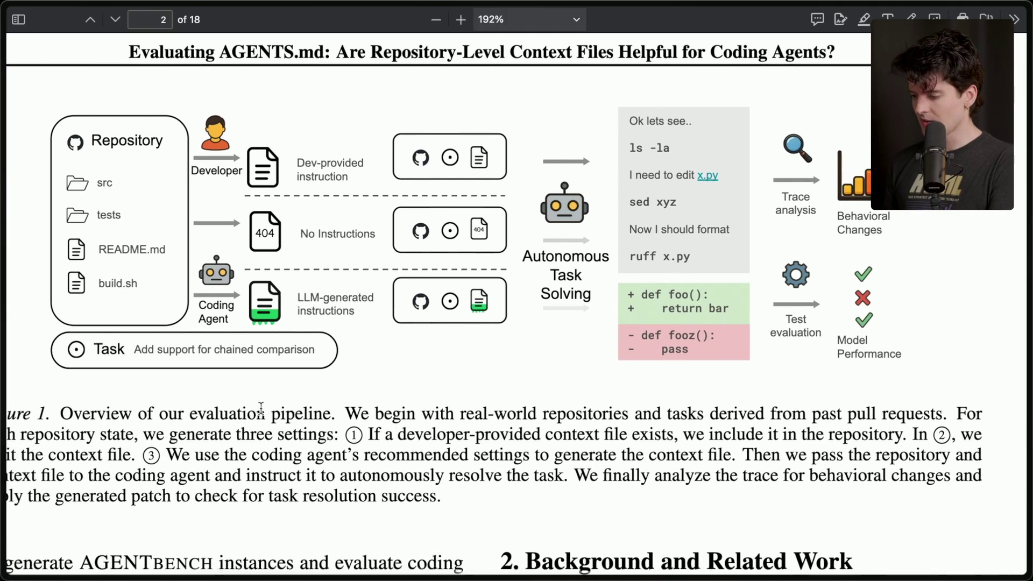
pyautogui.scroll(-5, 260, 409)
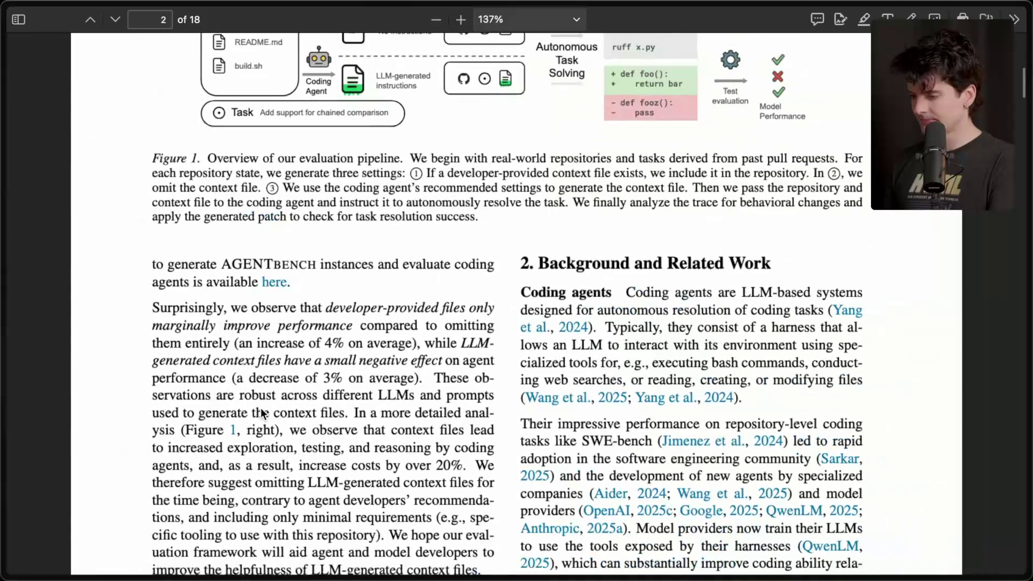
pyautogui.scroll(-3, 260, 296)
pyautogui.scroll(3, 261, 275)
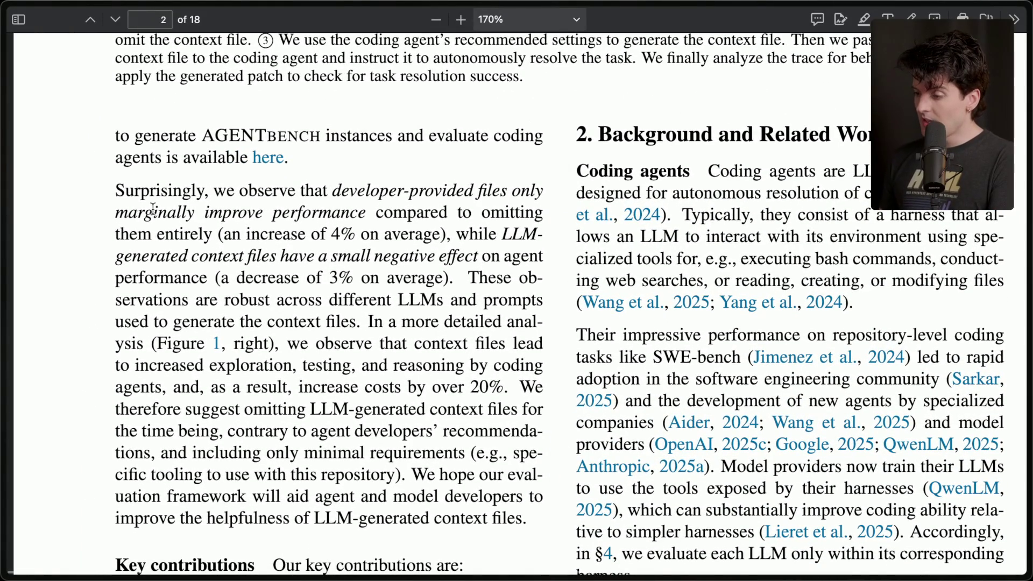
pyautogui.moveTo(328, 191)
pyautogui.mouseDown()
pyautogui.moveTo(514, 189)
pyautogui.moveTo(503, 213)
pyautogui.moveTo(371, 216)
pyautogui.mouseUp()
pyautogui.click(371, 216)
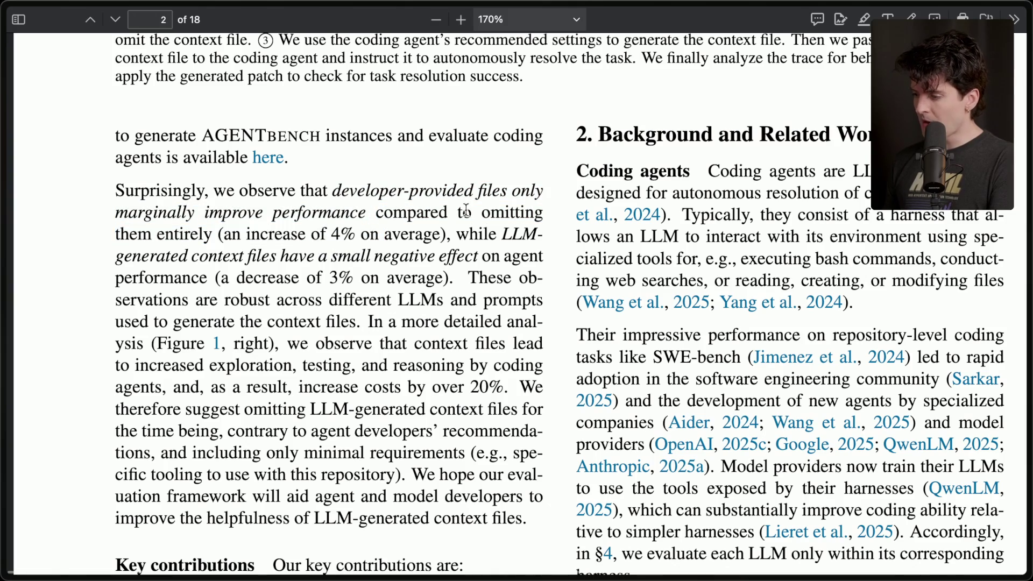
pyautogui.moveTo(221, 235); pyautogui.dragTo(445, 236)
pyautogui.click(441, 187)
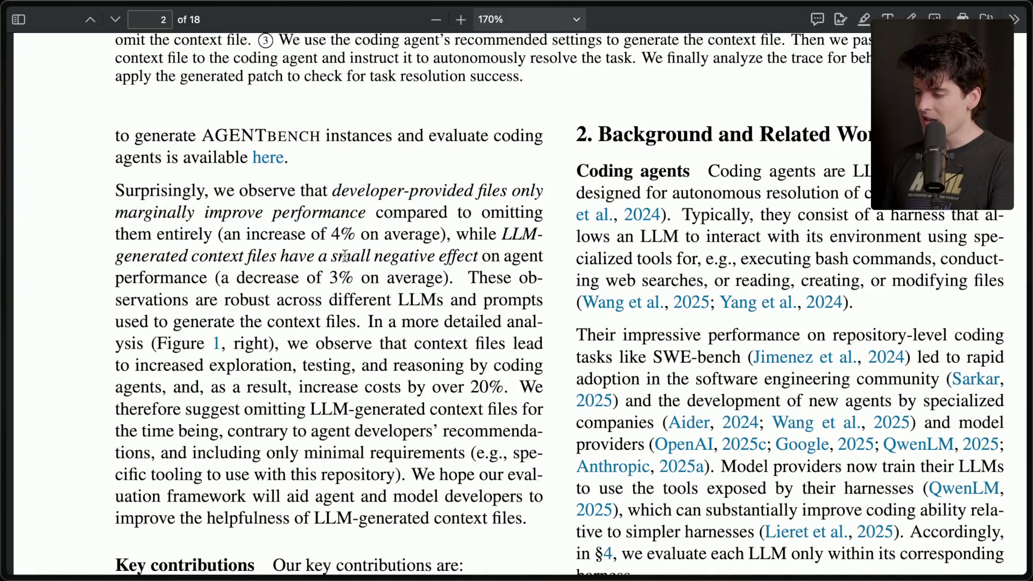
pyautogui.moveTo(216, 278); pyautogui.dragTo(454, 275)
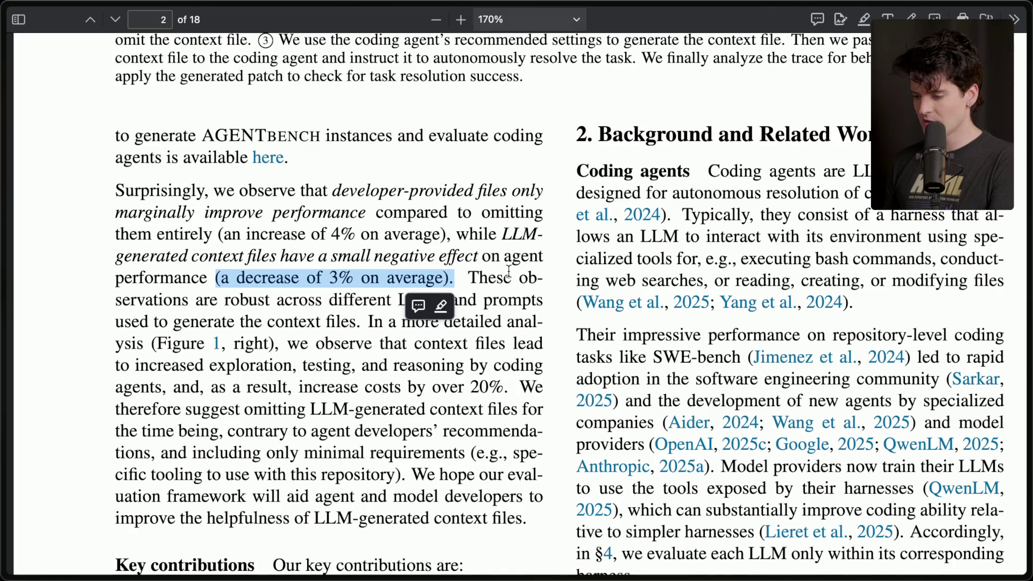
pyautogui.click(507, 270)
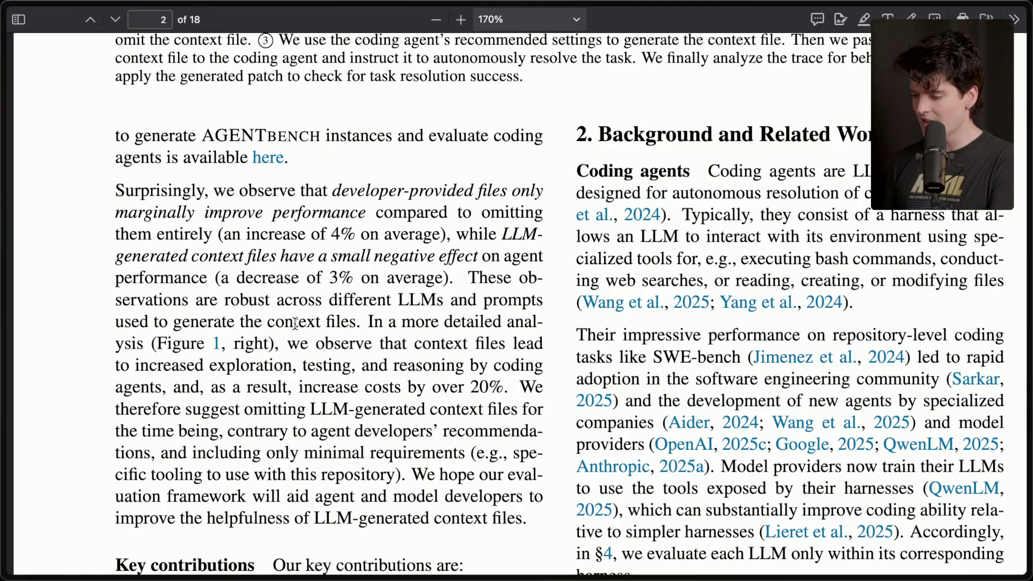
# - Highlight the detailed analysis, the over-20% cost increase, and the minimal-requirements advice
pyautogui.moveTo(355, 322)
pyautogui.mouseDown()
pyautogui.moveTo(439, 495)
pyautogui.moveTo(438, 520)
pyautogui.mouseUp()
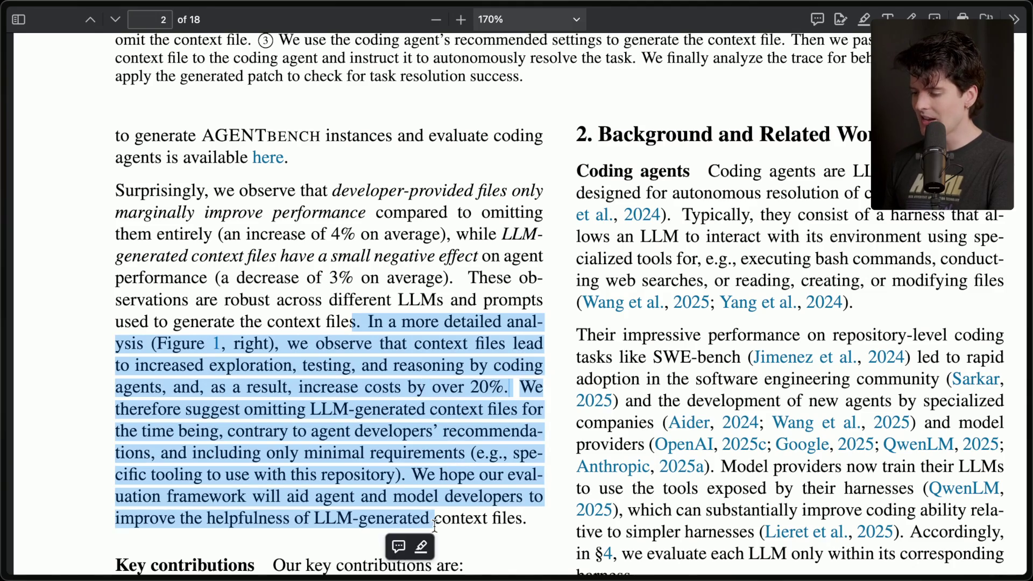
pyautogui.click(304, 359)
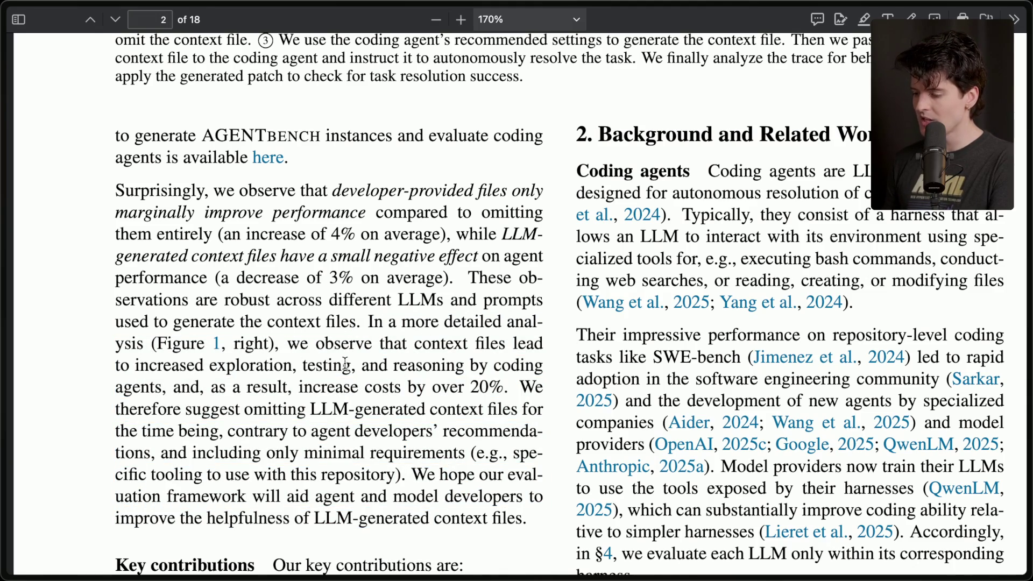
pyautogui.moveTo(299, 387); pyautogui.dragTo(501, 386)
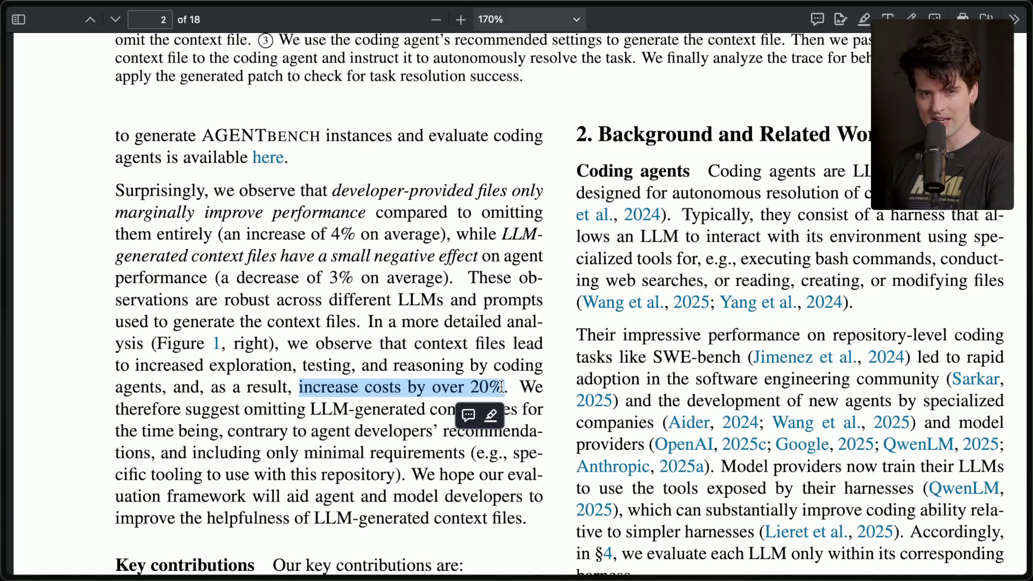
pyautogui.scroll(-2, 501, 387)
pyautogui.click(467, 457)
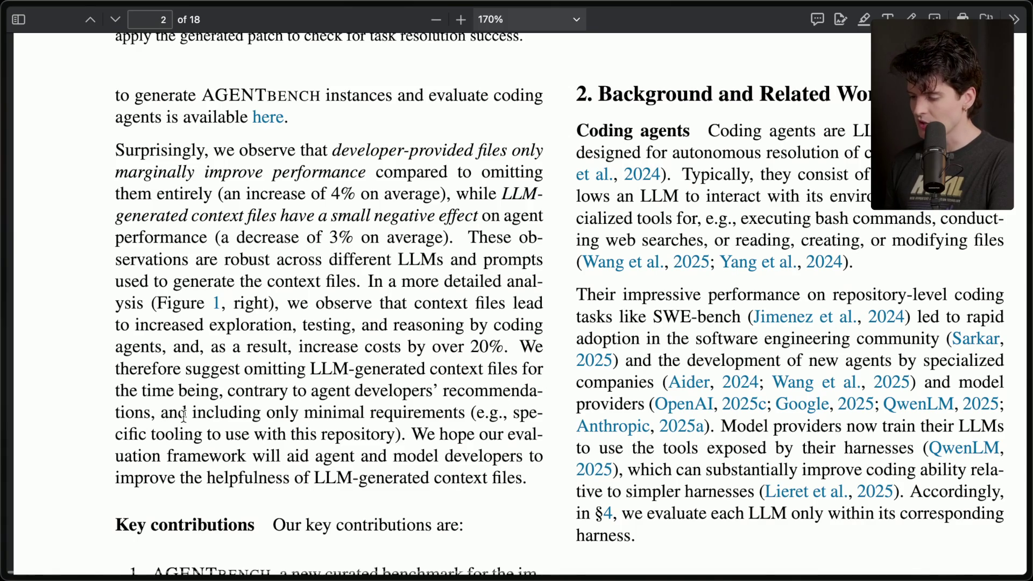
pyautogui.moveTo(161, 414)
pyautogui.mouseDown()
pyautogui.moveTo(498, 417)
pyautogui.moveTo(399, 439)
pyautogui.mouseUp()
pyautogui.click(410, 435)
pyautogui.scroll(-5, 383, 448)
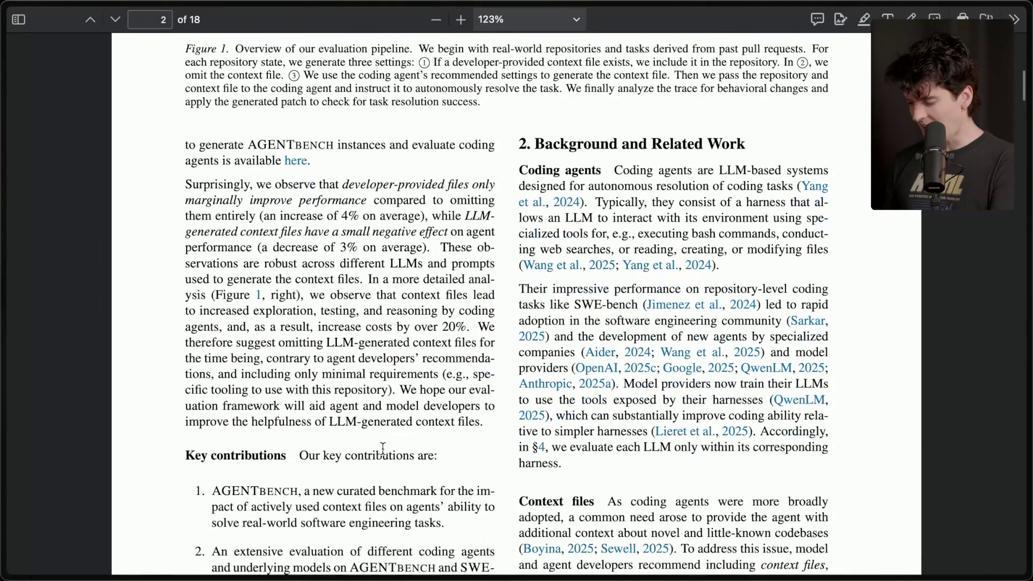
pyautogui.scroll(-2, 383, 447)
pyautogui.press('super+Tab')
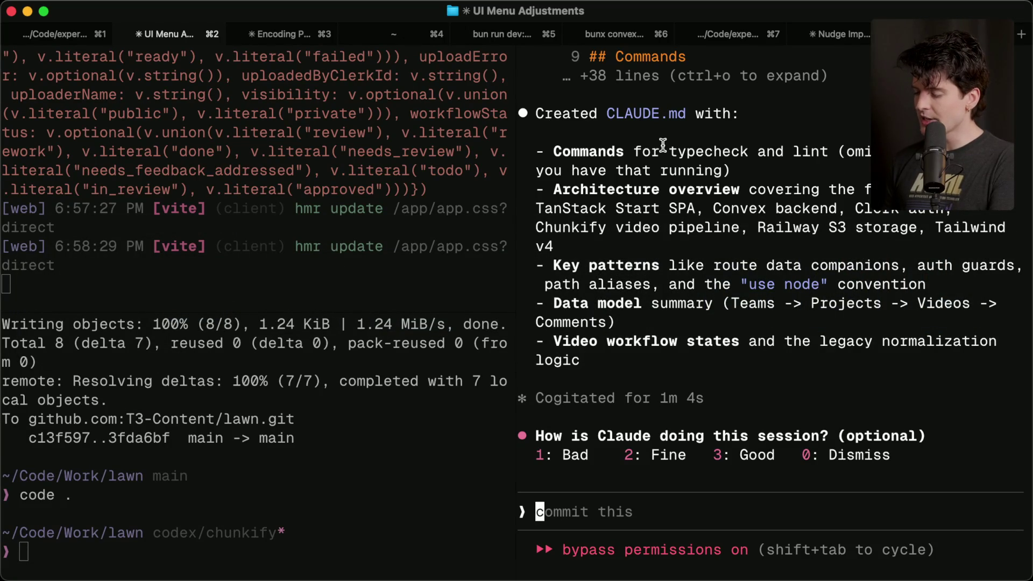
# - Review Claude's Write(CLAUDE.md) output and focus the lawn project shell pane before moving to VS Code
pyautogui.scroll(5, 663, 145)
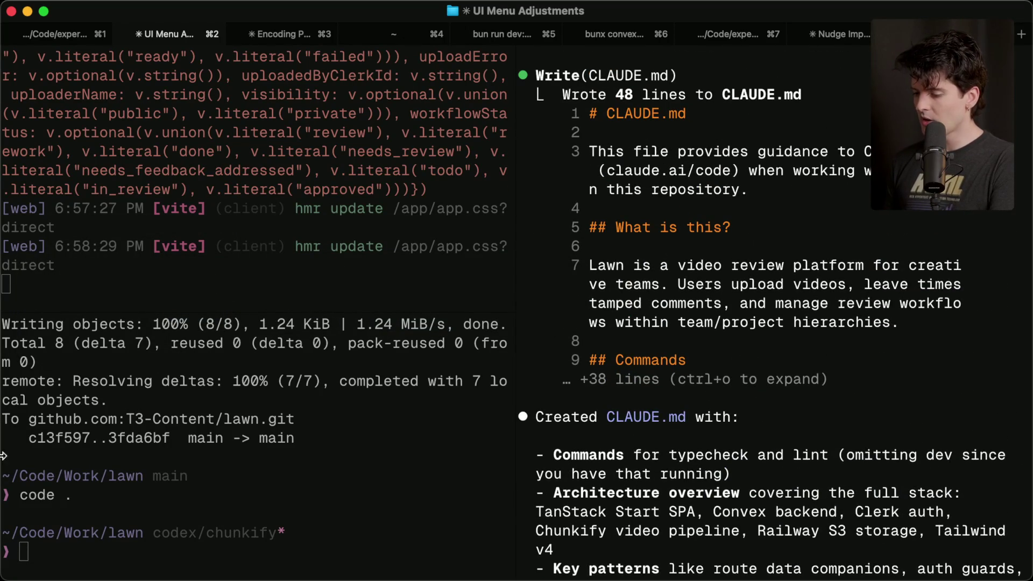
pyautogui.click(160, 540)
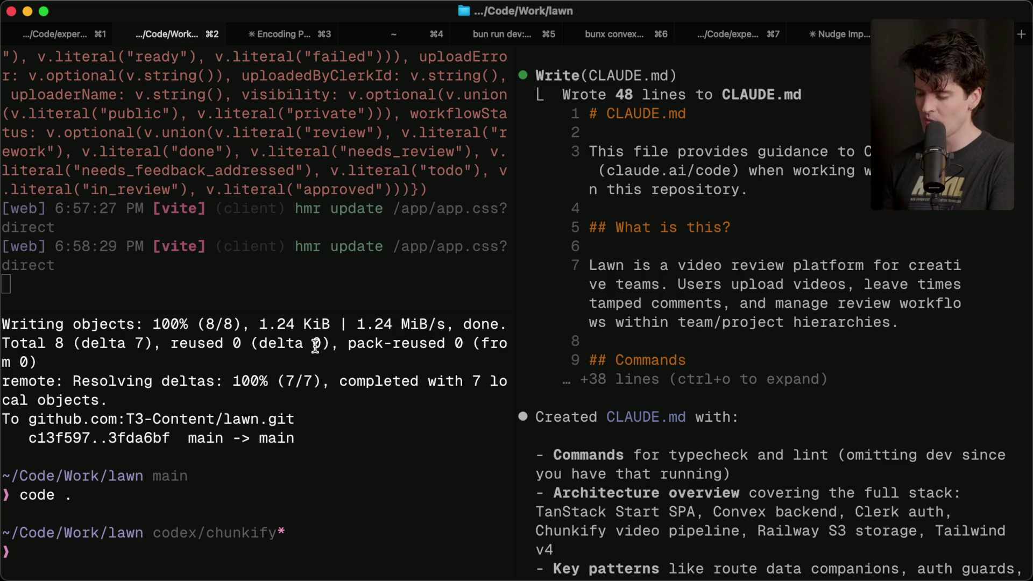
pyautogui.scroll(-1, 752, 257)
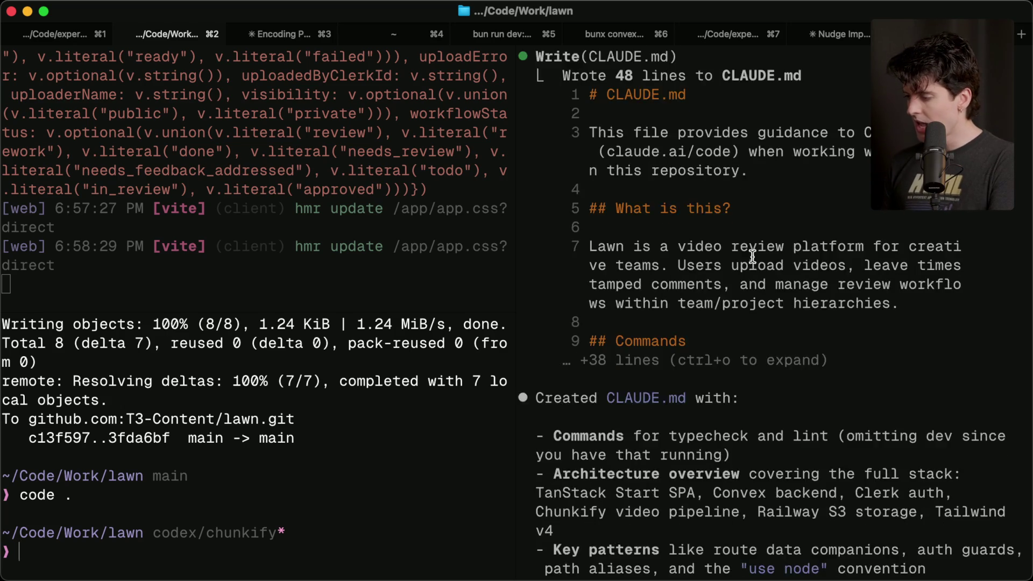
pyautogui.press('super+Tab')
pyautogui.press('super+Tab')
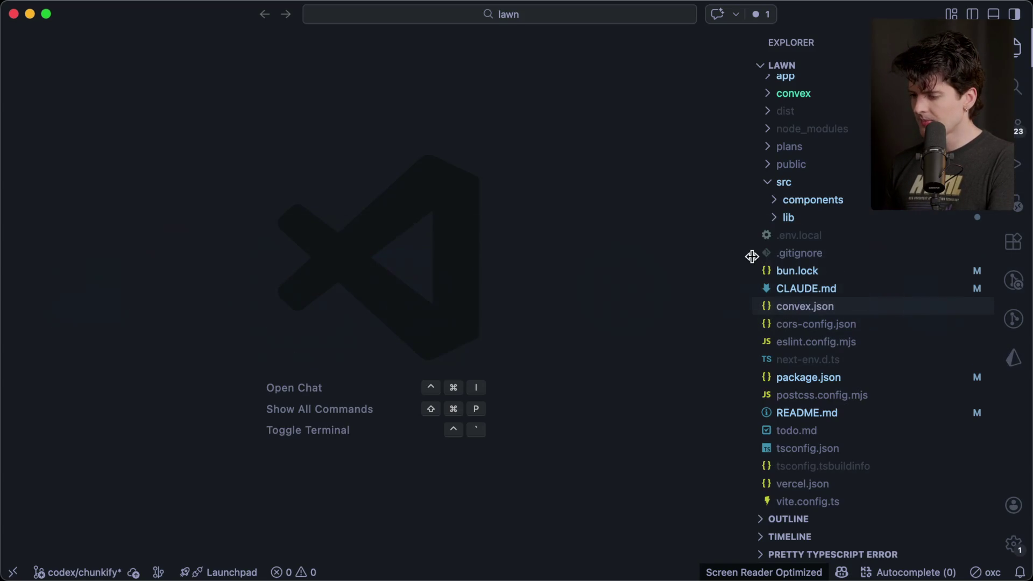
# - Open CLAUDE.md and highlight its title, intro line and video upload/review description
pyautogui.click(823, 288)
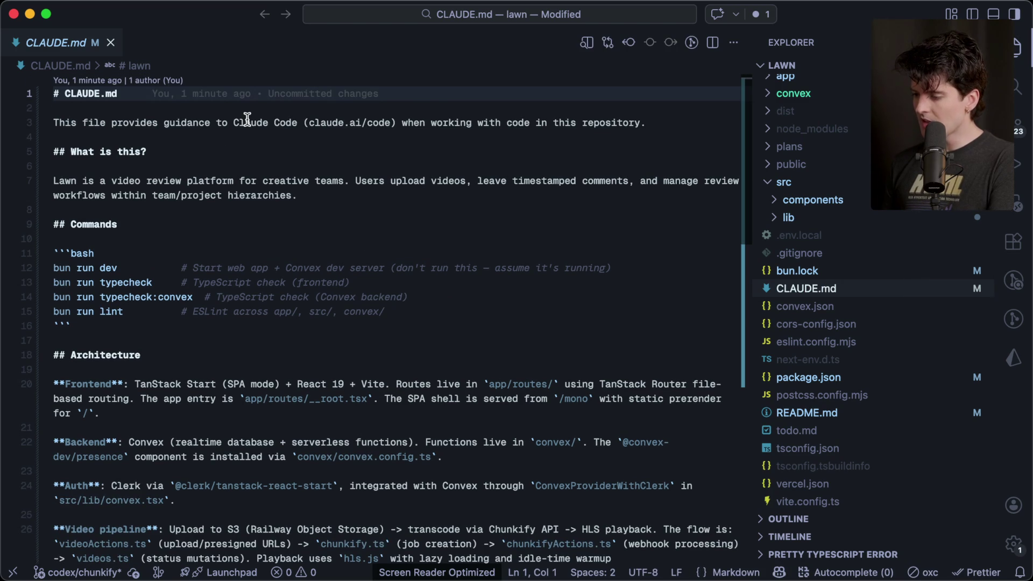
pyautogui.click(377, 123)
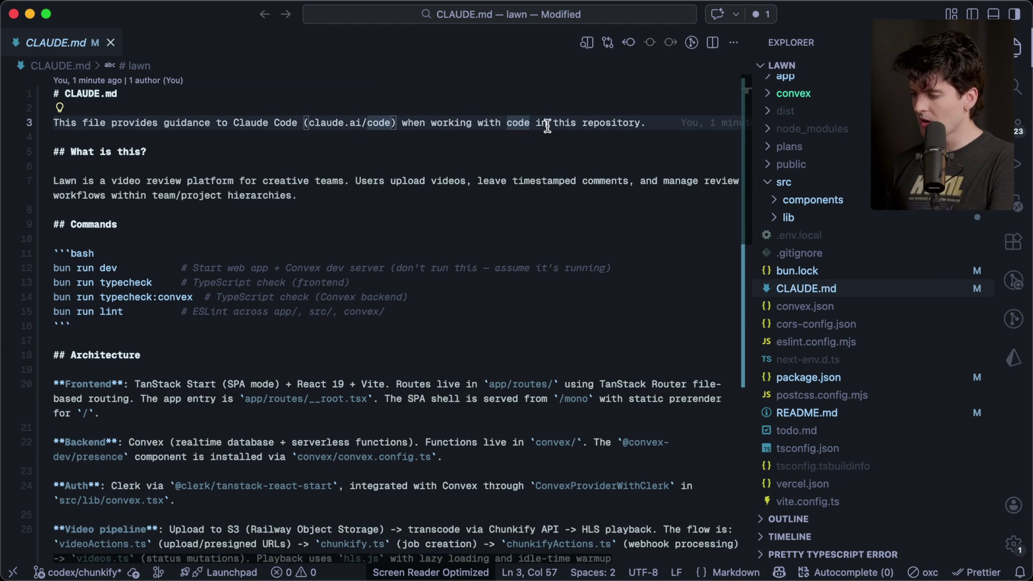
pyautogui.moveTo(645, 123)
pyautogui.mouseDown()
pyautogui.moveTo(16, 65)
pyautogui.moveTo(3, 24)
pyautogui.mouseUp()
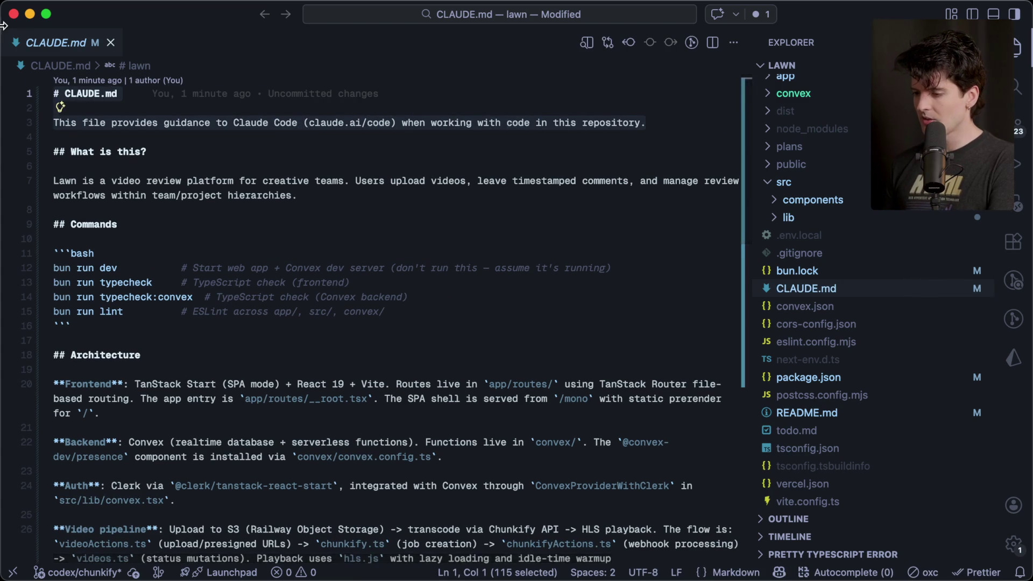
pyautogui.scroll(-2, 150, 167)
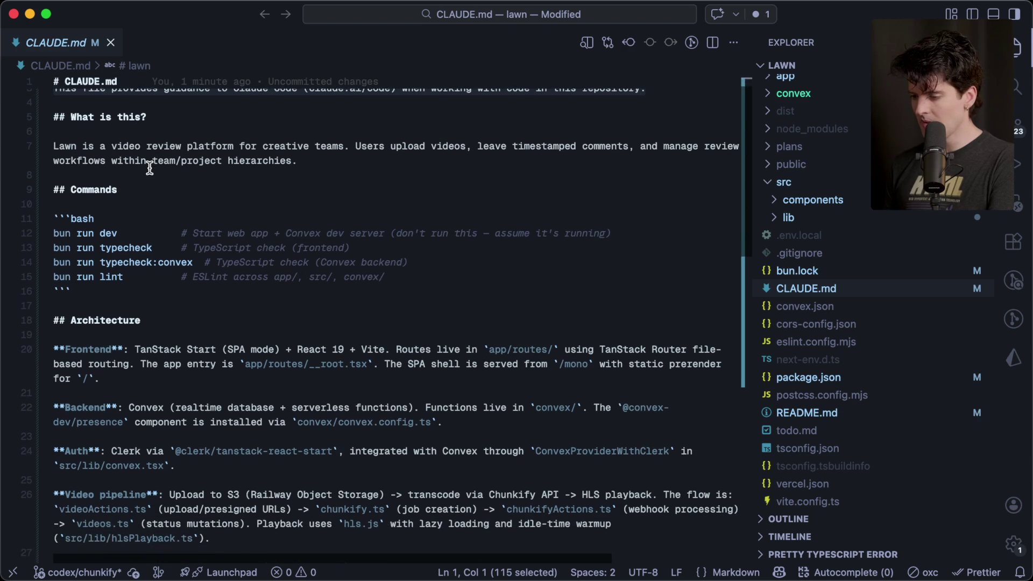
pyautogui.click(144, 171)
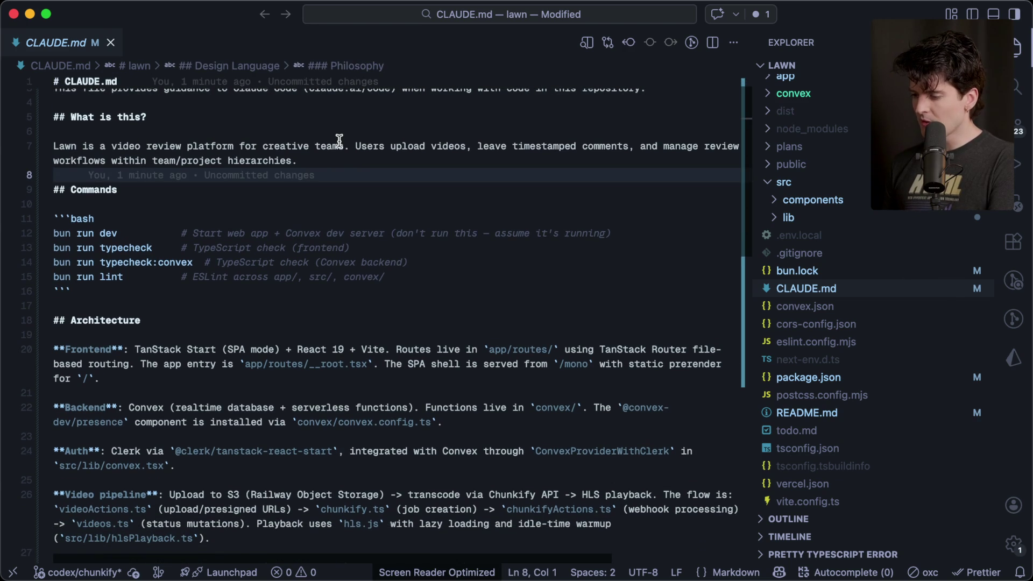
pyautogui.moveTo(355, 146); pyautogui.dragTo(392, 162)
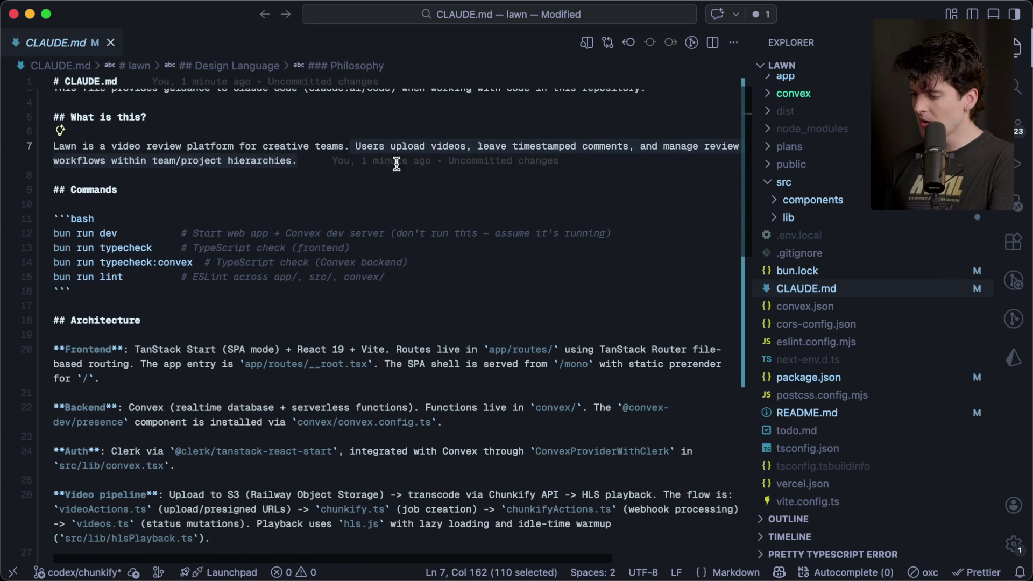
pyautogui.hscroll(2, 603, 140)
pyautogui.hscroll(-2, 602, 140)
pyautogui.click(329, 177)
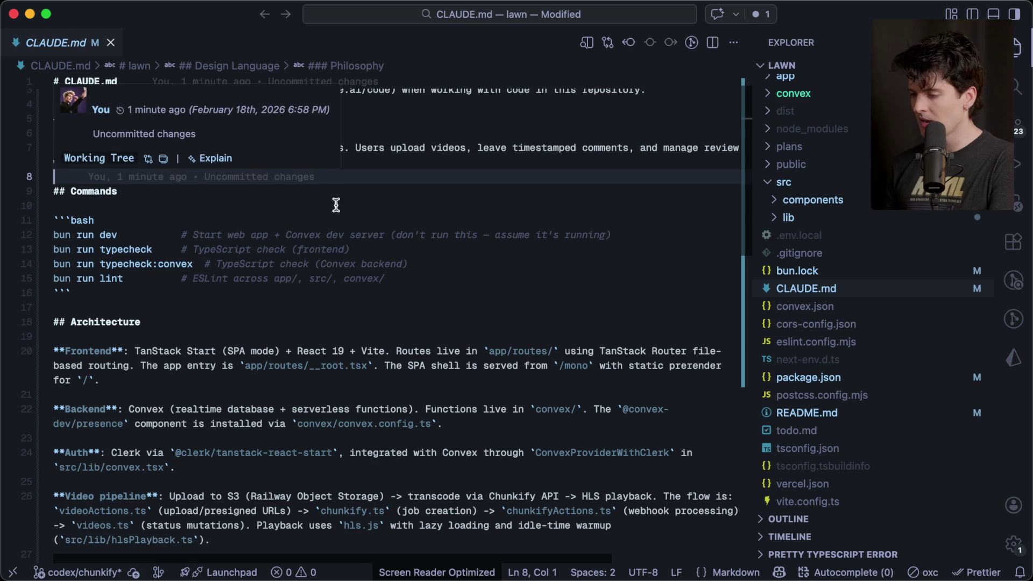
pyautogui.click(335, 205)
# - Fold the Video pipeline and Storage paragraphs and highlight the Data model and Video workflow states sections
pyautogui.scroll(-5, 317, 194)
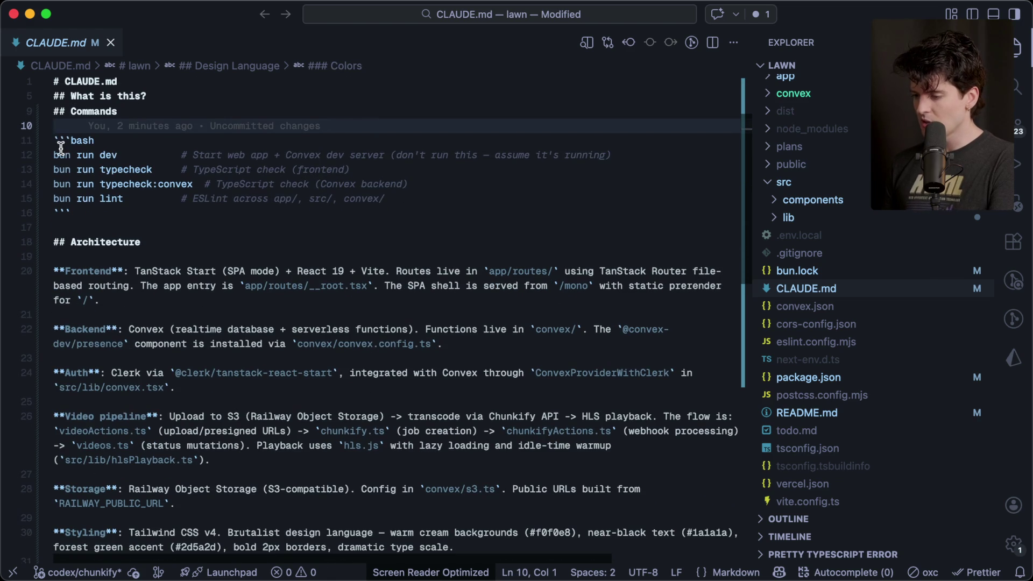
pyautogui.scroll(-3, 218, 273)
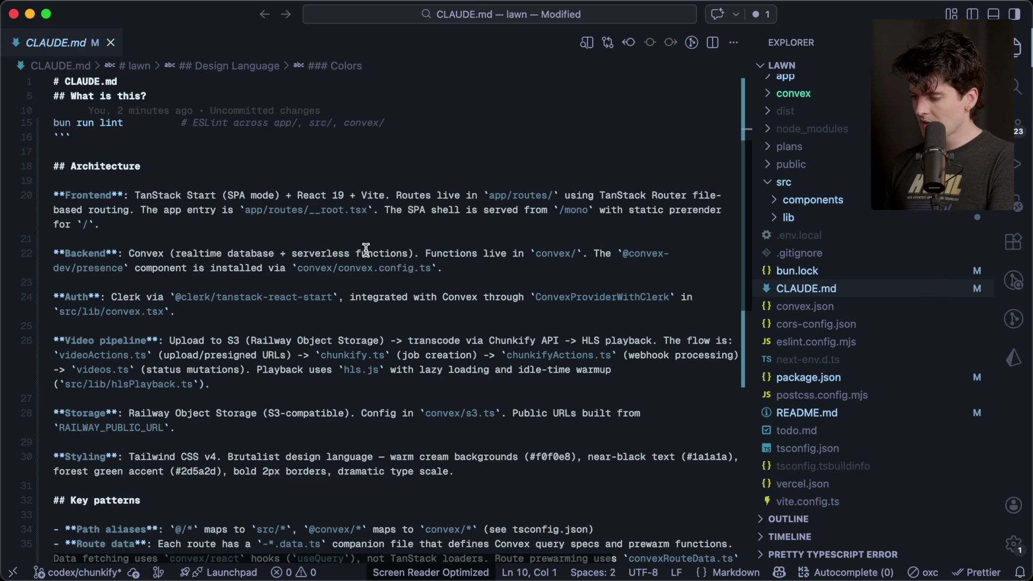
pyautogui.scroll(-5, 151, 303)
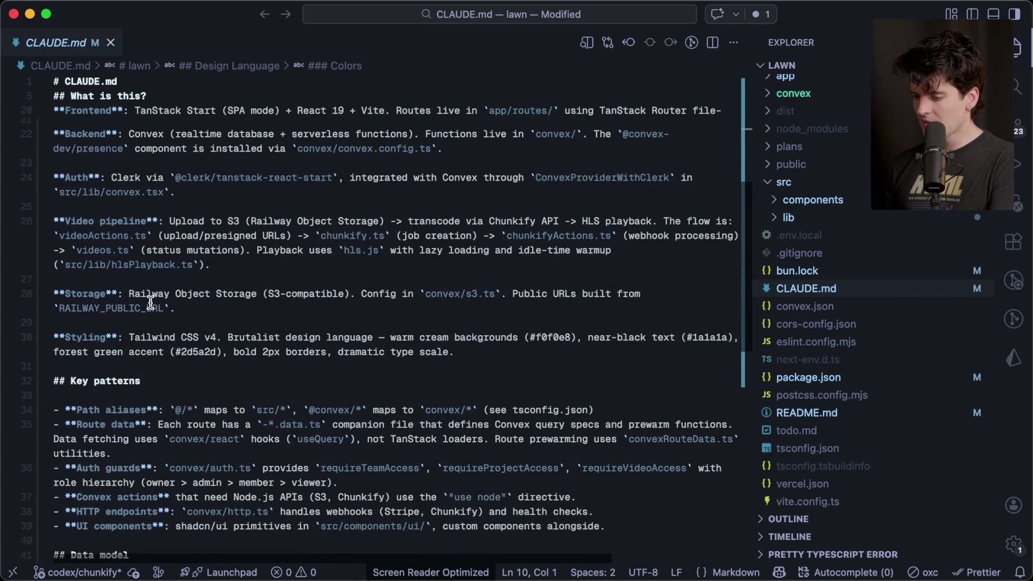
pyautogui.scroll(-2, 150, 303)
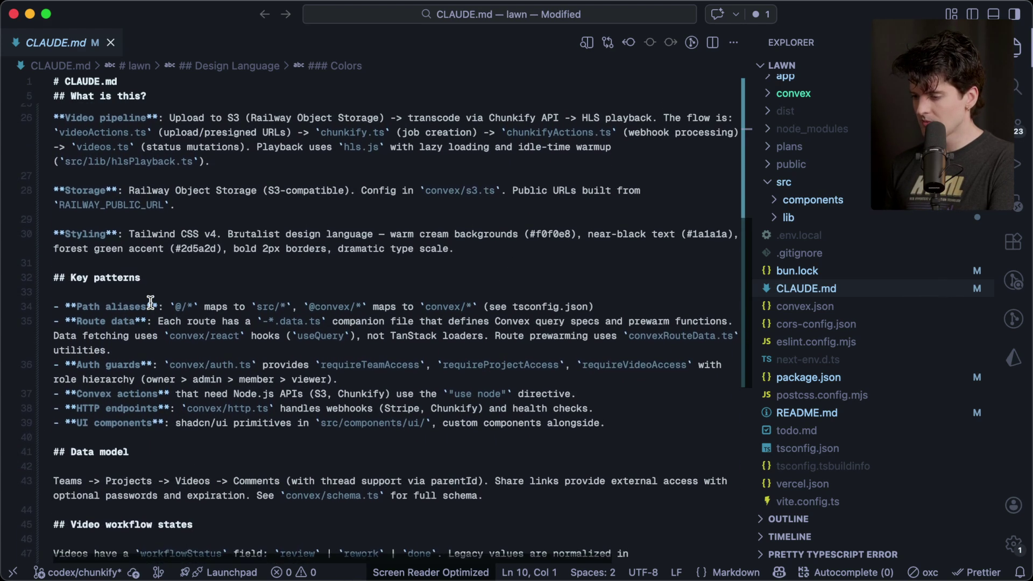
pyautogui.scroll(-4, 150, 303)
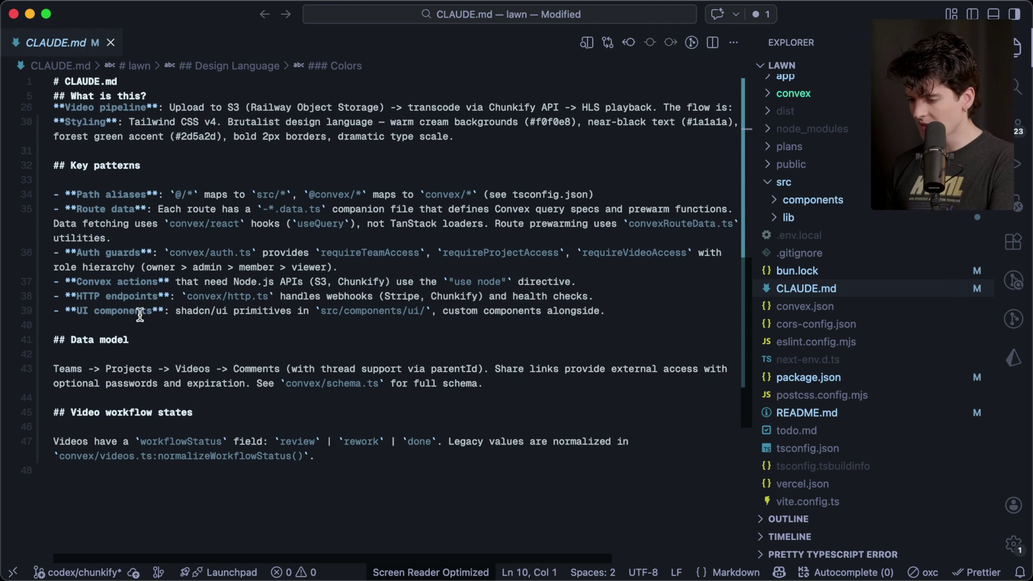
pyautogui.press('super+alt+bracketleft')
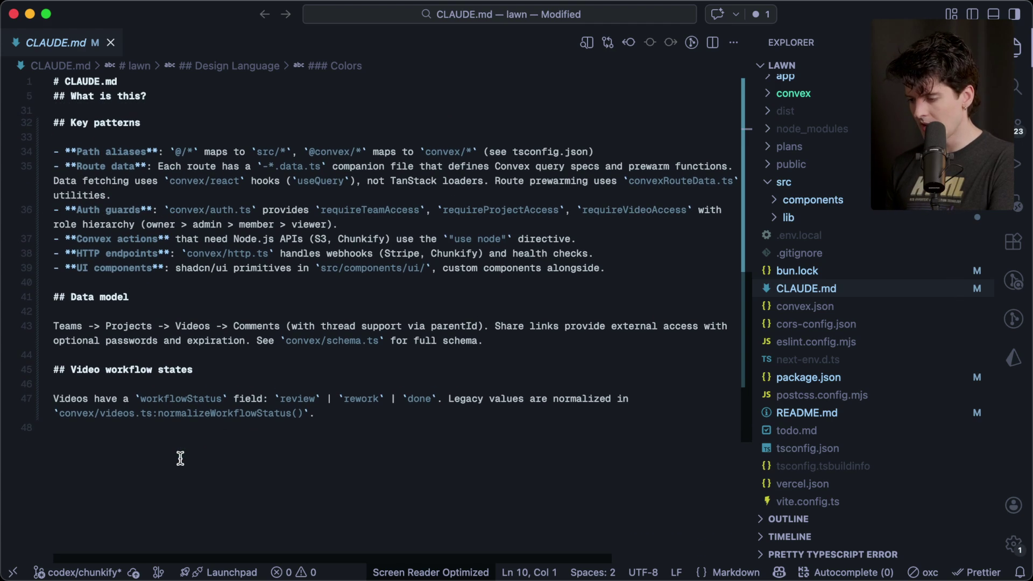
pyautogui.moveTo(526, 347)
pyautogui.mouseDown()
pyautogui.moveTo(169, 340)
pyautogui.moveTo(54, 296)
pyautogui.mouseUp()
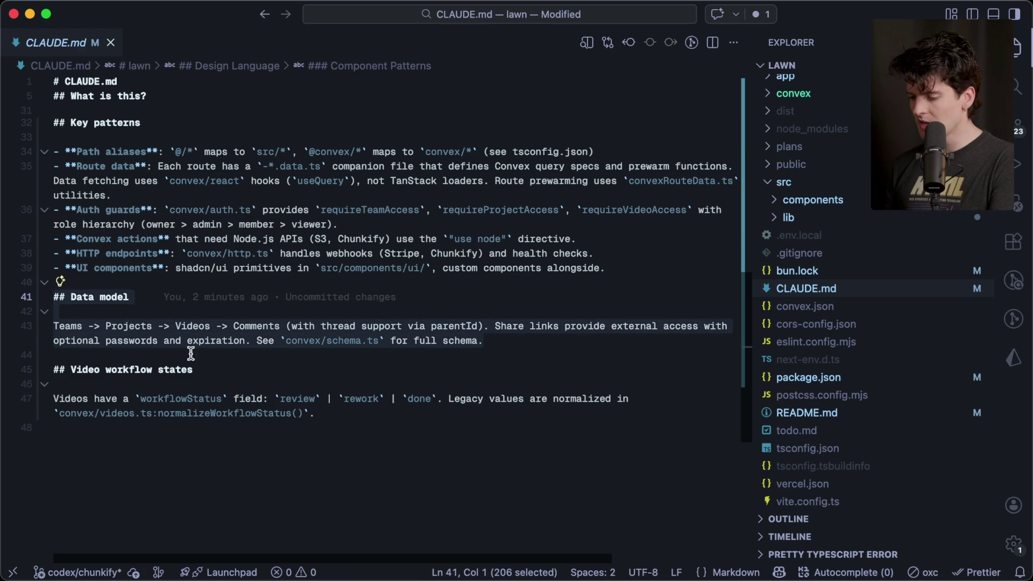
pyautogui.moveTo(359, 417)
pyautogui.mouseDown()
pyautogui.moveTo(59, 374)
pyautogui.moveTo(54, 355)
pyautogui.mouseUp()
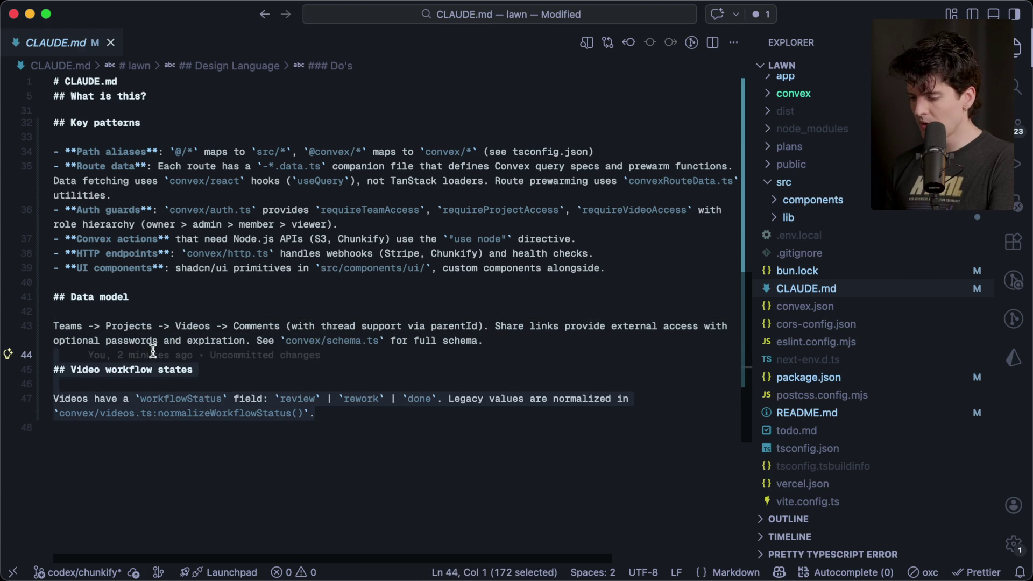
pyautogui.click(266, 455)
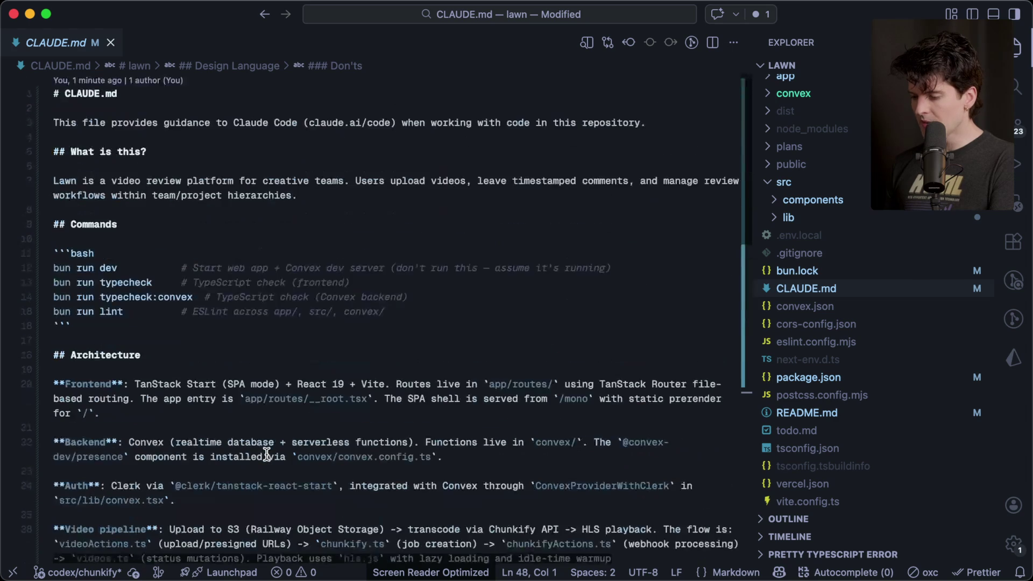
pyautogui.scroll(-5, 266, 454)
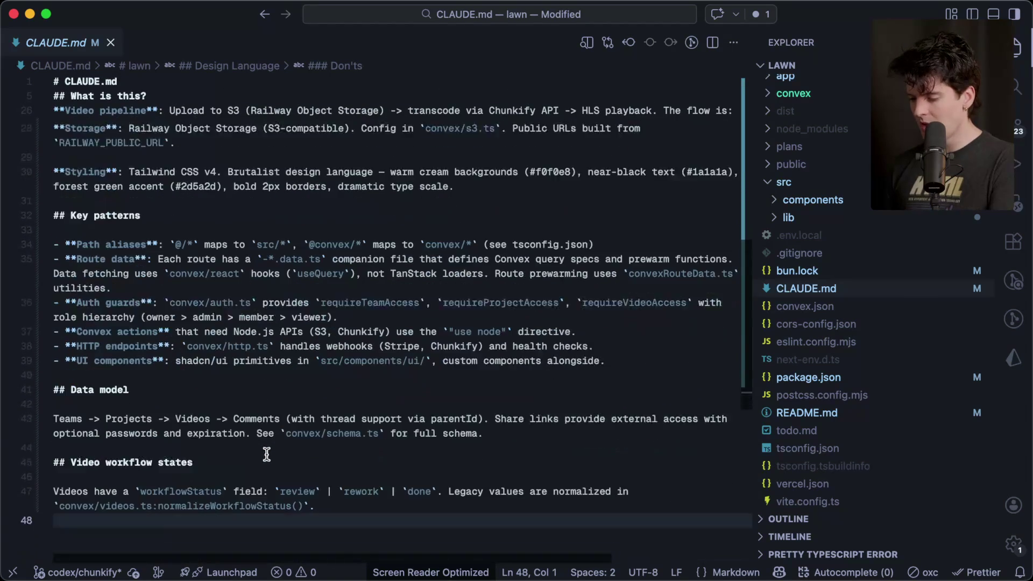
pyautogui.scroll(10, 266, 455)
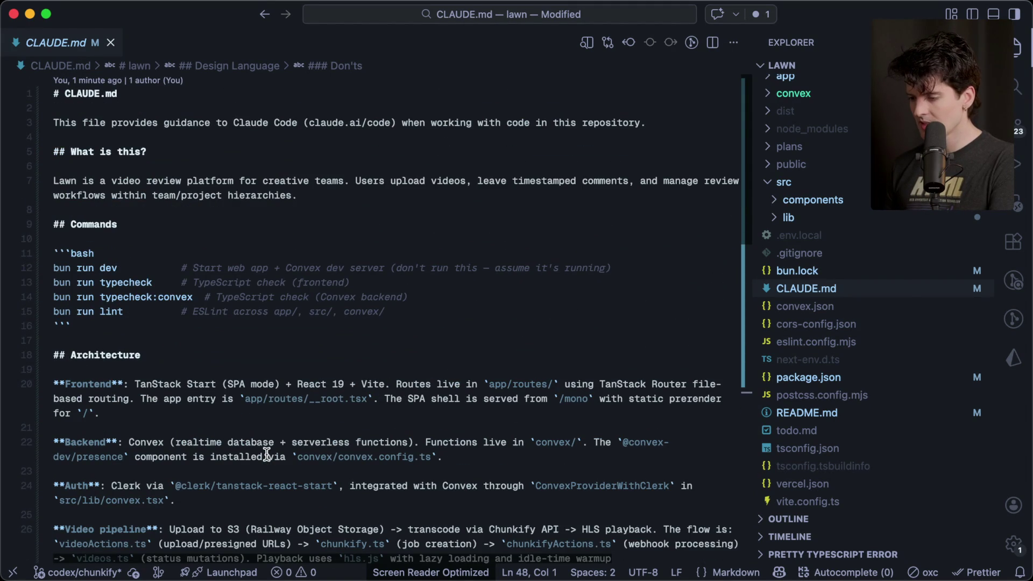
pyautogui.press('super+Tab')
pyautogui.press('super+Tab')
pyautogui.press('super+Tab')
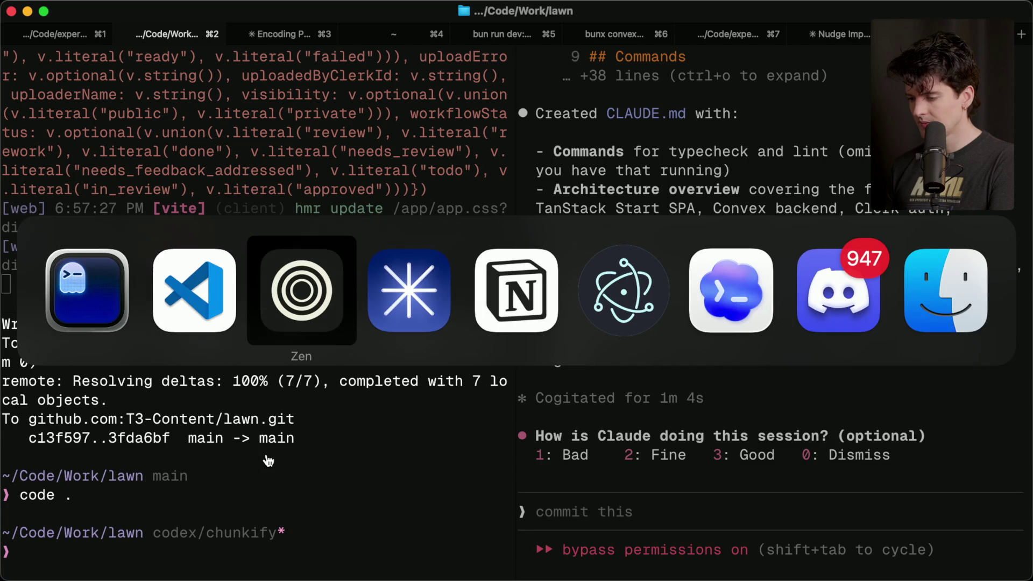
# - Add the two-line note 'If the info is in the codebase, it probably doesn't need to be in the agent.md file' and move it up-right
pyautogui.moveTo(1030, 371)
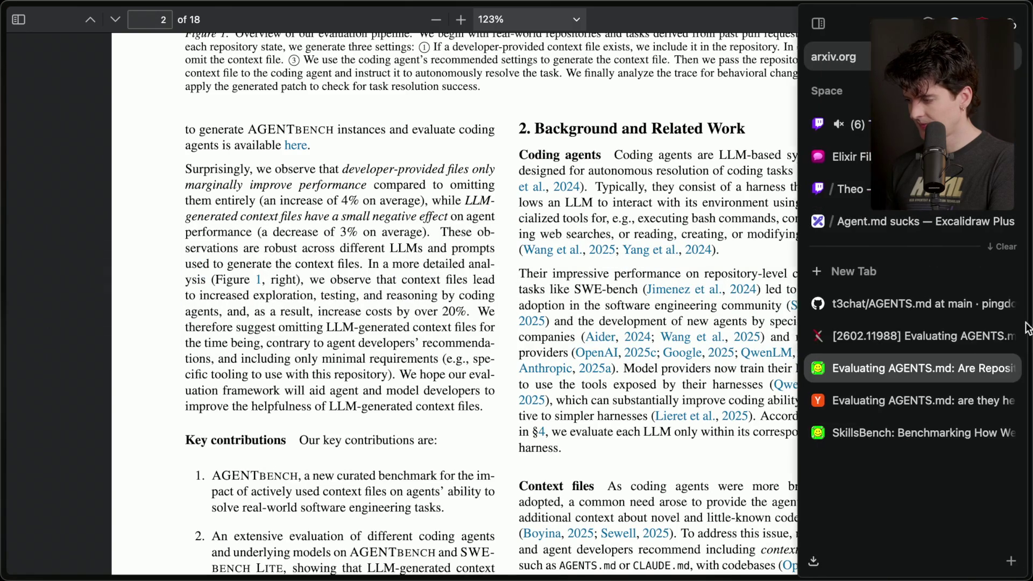
pyautogui.click(906, 221)
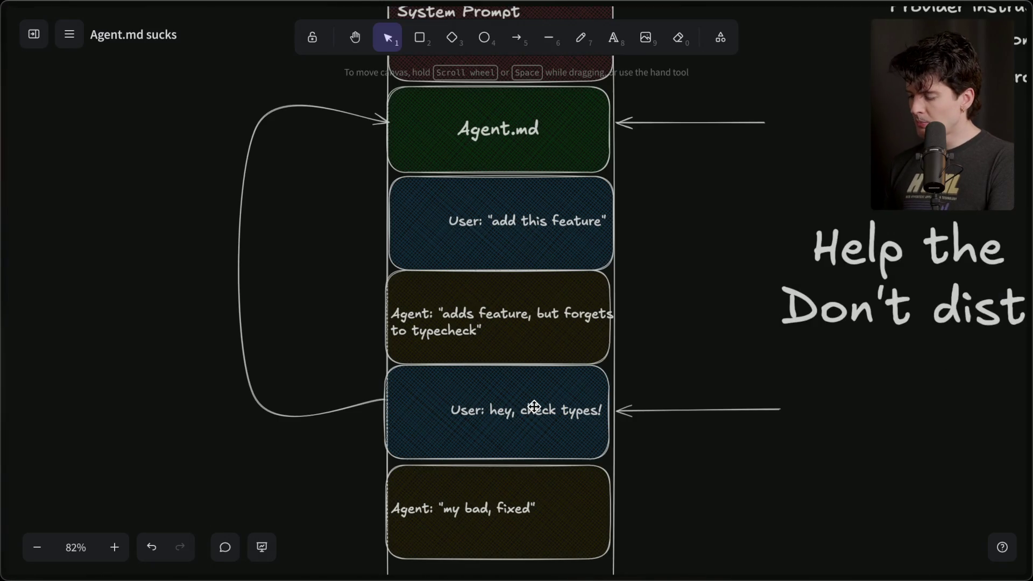
pyautogui.scroll(-15, 532, 406)
pyautogui.doubleClick(497, 218)
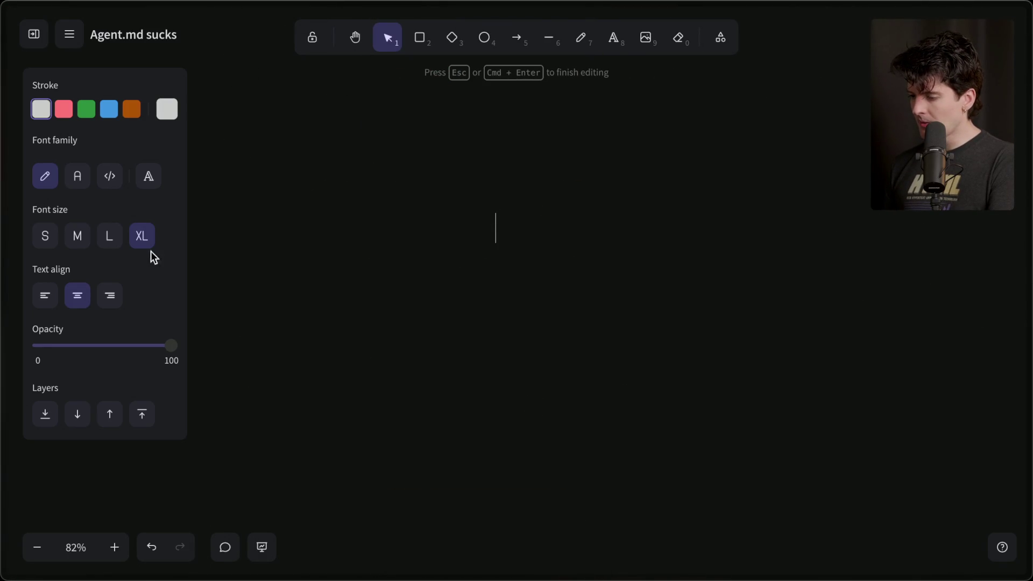
pyautogui.write('If the ')
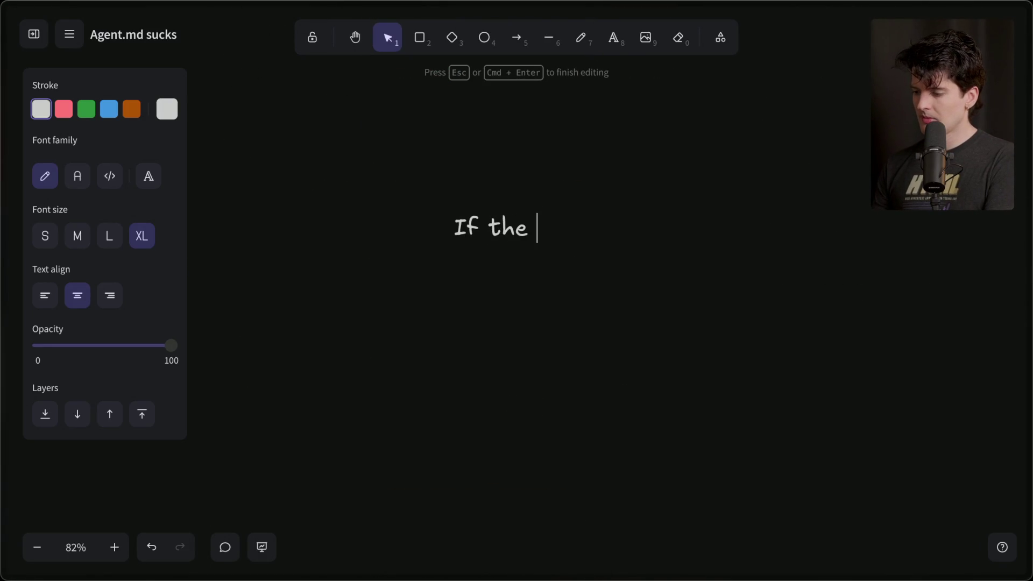
pyautogui.write('info is in th')
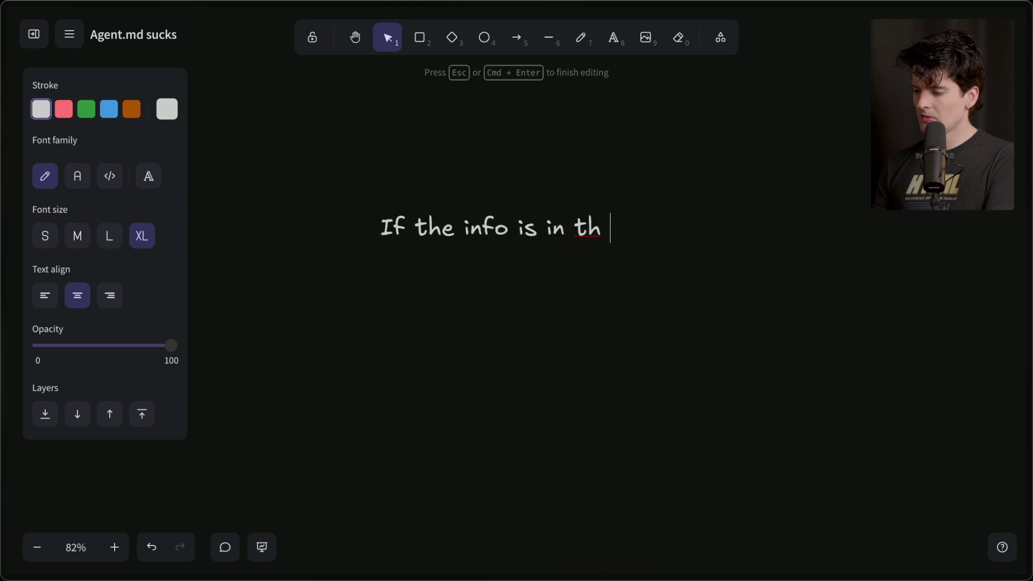
pyautogui.write('e codebase,')
pyautogui.press('Return')
pyautogui.write("it probably doesn't need to be in th ")
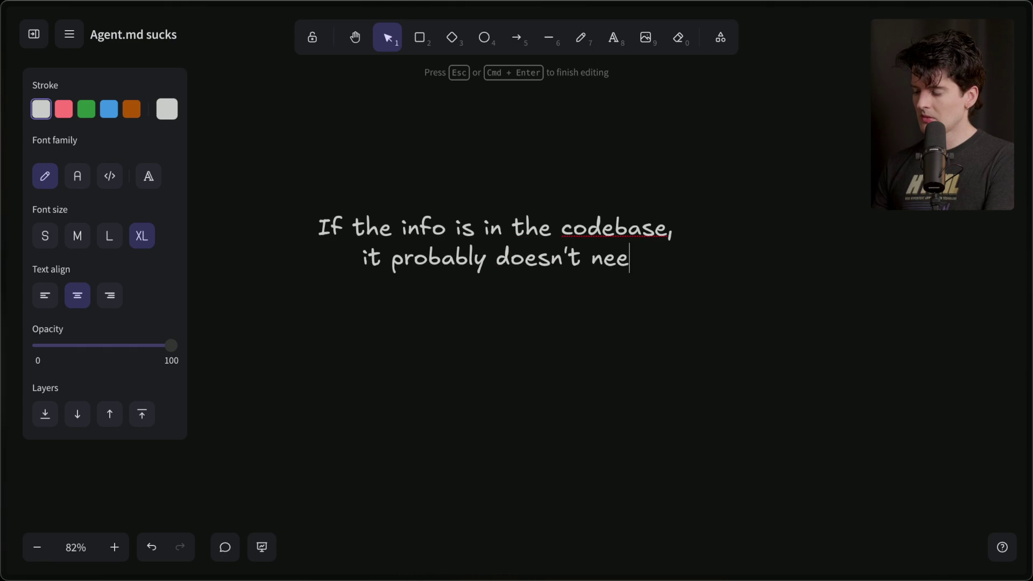
pyautogui.write('e agent.md')
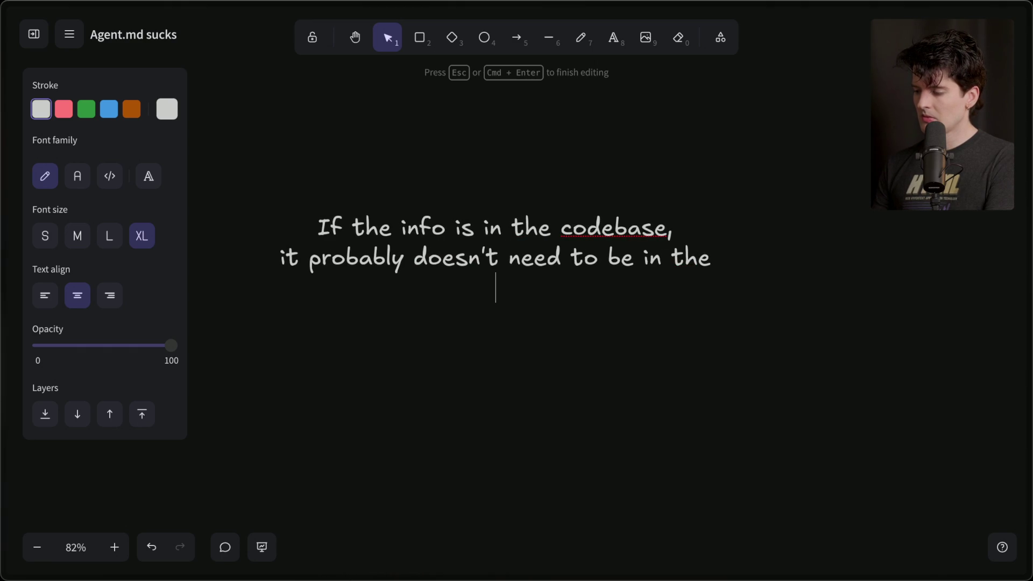
pyautogui.write('file')
pyautogui.click(356, 346)
pyautogui.moveTo(498, 267)
pyautogui.mouseDown()
pyautogui.moveTo(530, 192)
pyautogui.moveTo(522, 180)
pyautogui.mouseUp()
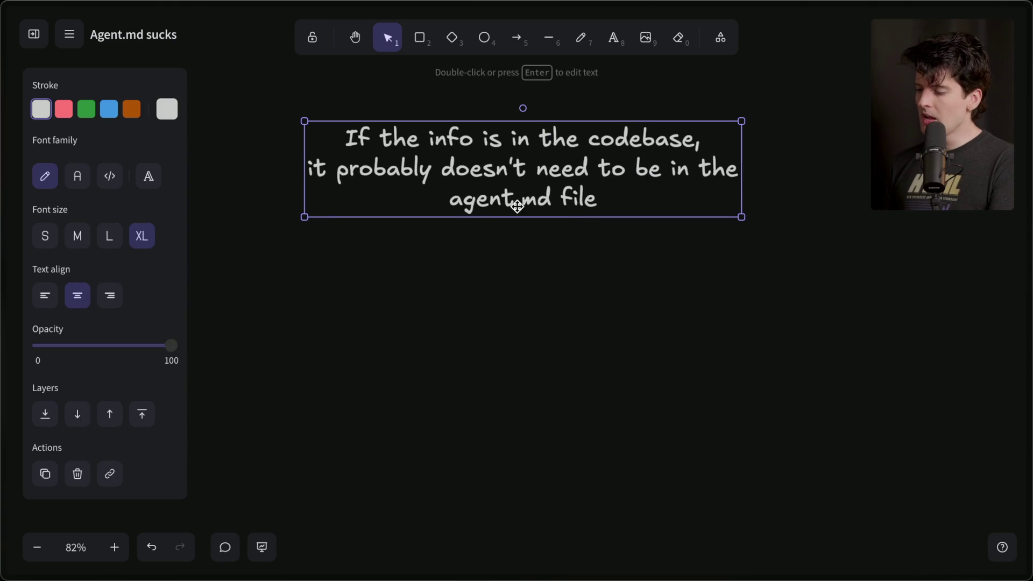
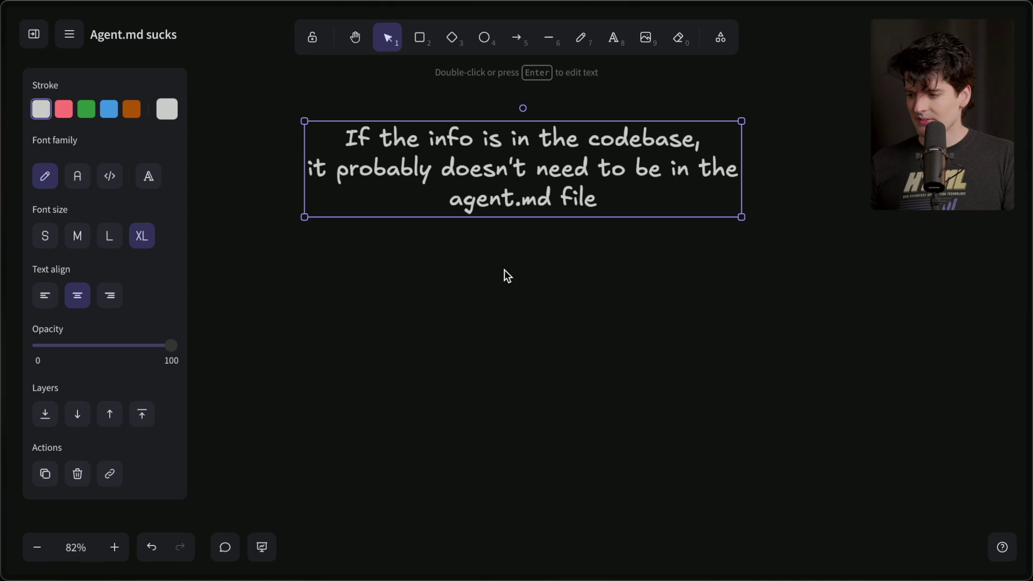
# - Deselect the whiteboard quote, bring Ghostty forward, and widen the Claude Code pane leftward
pyautogui.scroll(-3, 506, 275)
pyautogui.click(506, 276)
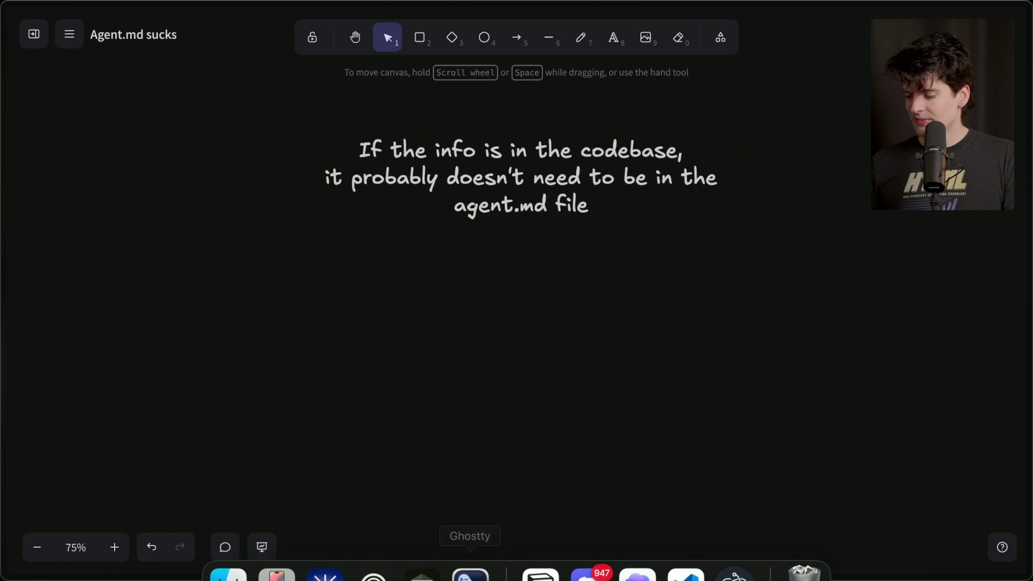
pyautogui.click(469, 575)
pyautogui.moveTo(518, 360)
pyautogui.mouseDown()
pyautogui.moveTo(533, 360)
pyautogui.moveTo(278, 361)
pyautogui.mouseUp()
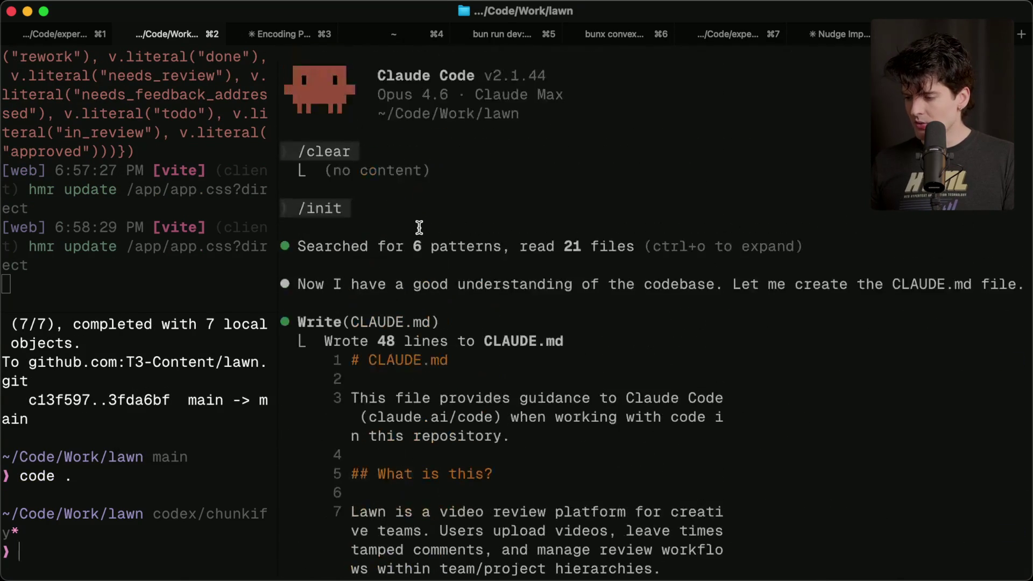
# - Show Claude Code's detailed transcript with all 93 previous /init messages expanded
pyautogui.click(419, 228)
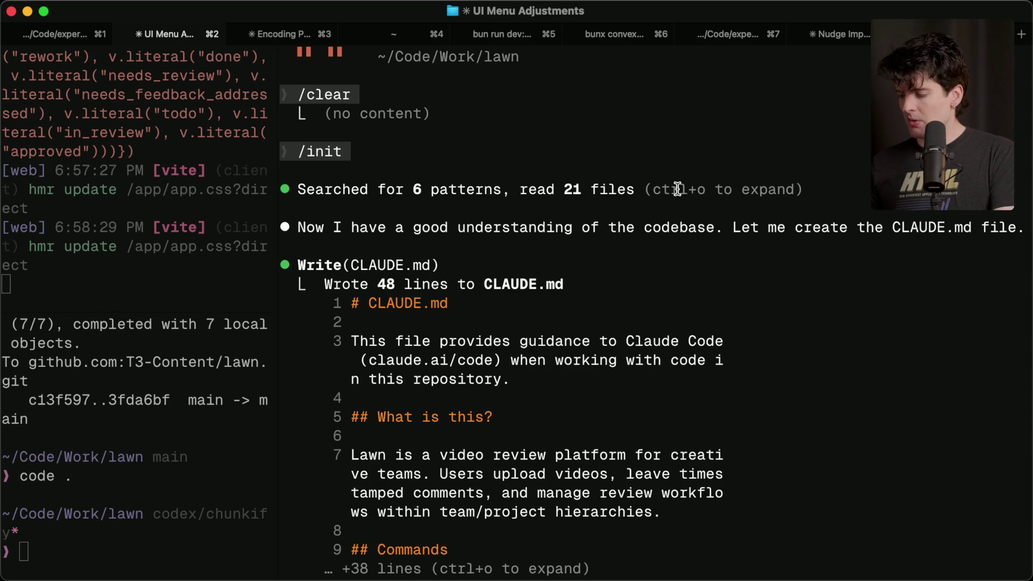
pyautogui.hotkey('ctrl', 'o')
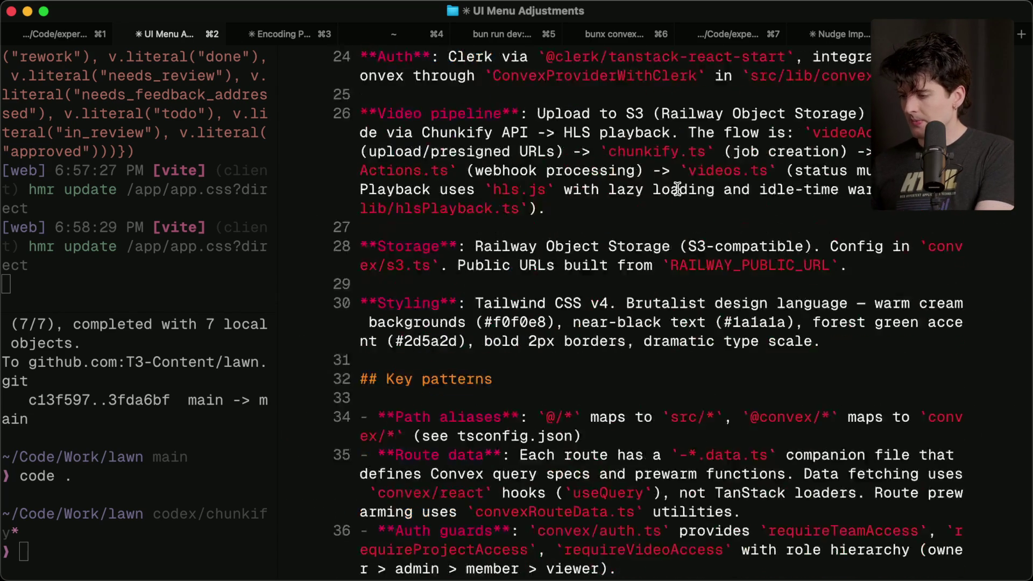
pyautogui.scroll(-3, 677, 188)
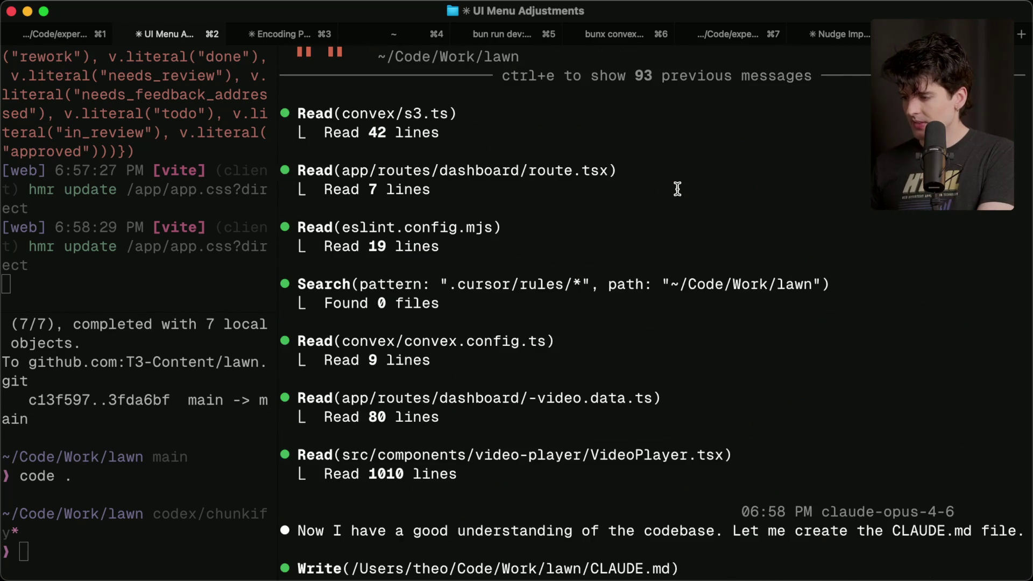
pyautogui.scroll(3, 677, 188)
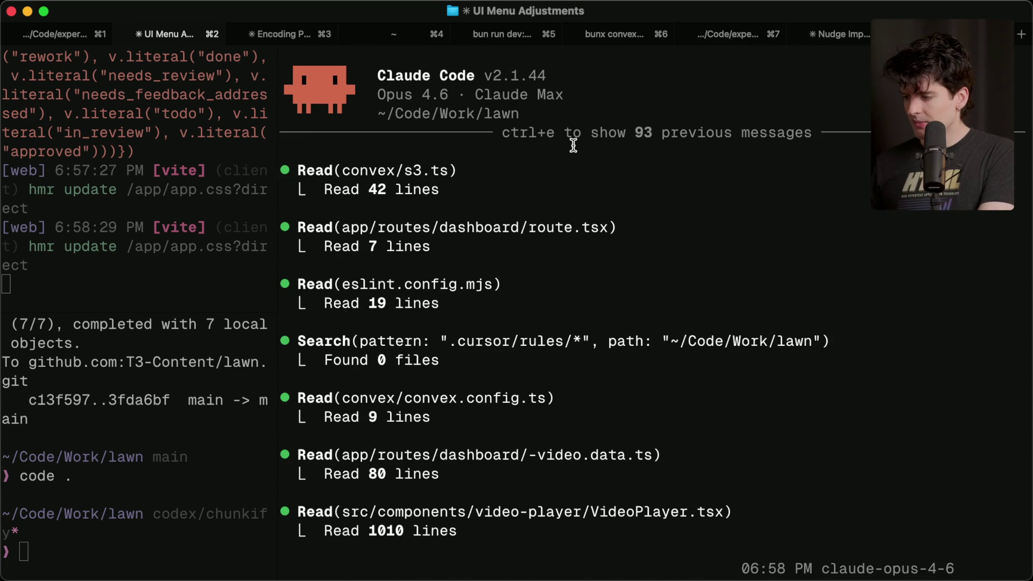
pyautogui.hotkey('ctrl', 'e')
pyautogui.scroll(10, 589, 176)
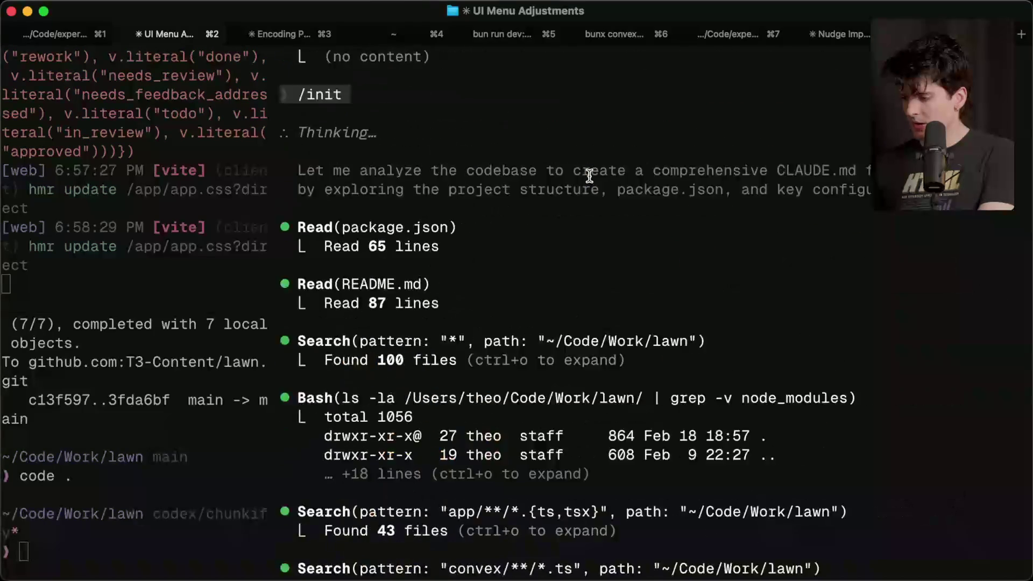
pyautogui.scroll(7, 590, 176)
pyautogui.scroll(-10, 590, 176)
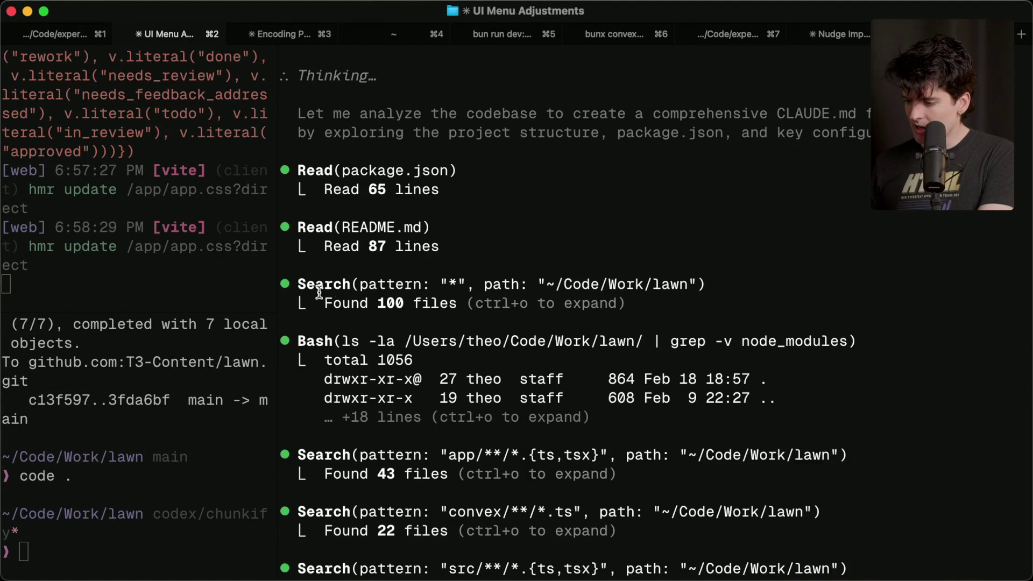
# - Highlight the * search, all-files search, app, convex and src folder patterns, and the root route read
pyautogui.doubleClick(453, 284)
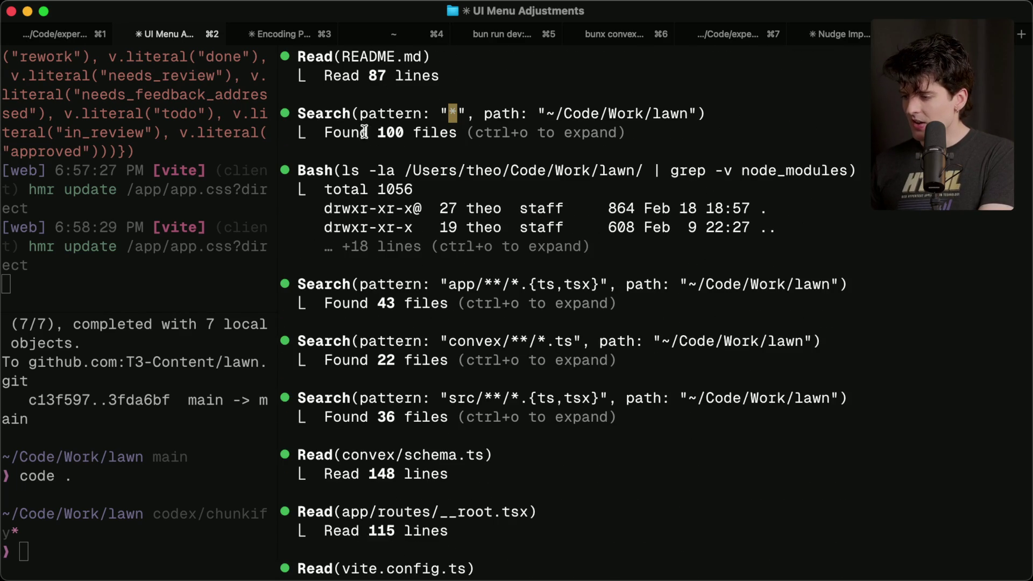
pyautogui.click(326, 130)
pyautogui.moveTo(319, 131)
pyautogui.mouseDown()
pyautogui.moveTo(679, 134)
pyautogui.moveTo(327, 134)
pyautogui.moveTo(299, 115)
pyautogui.mouseUp()
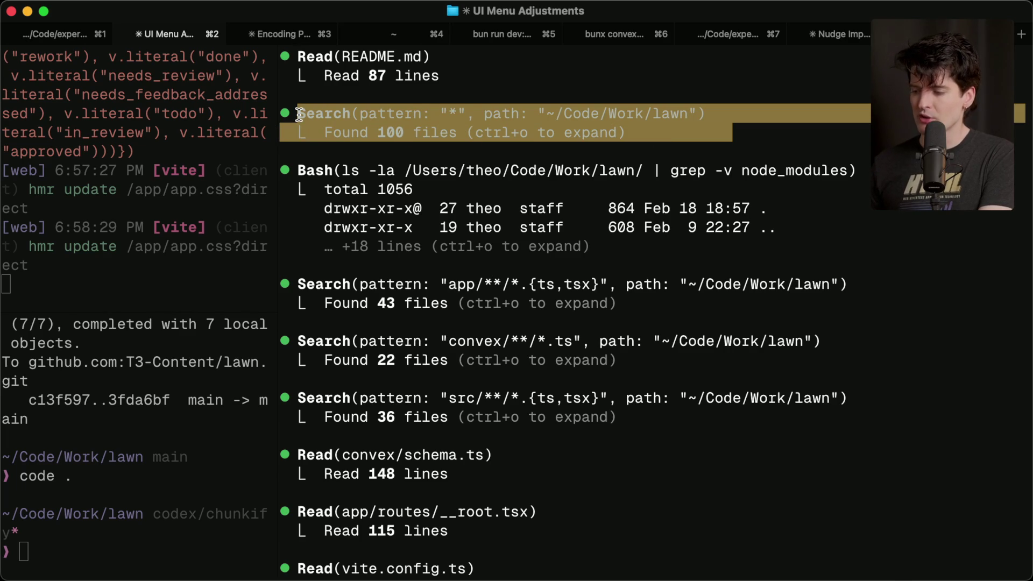
pyautogui.click(299, 114)
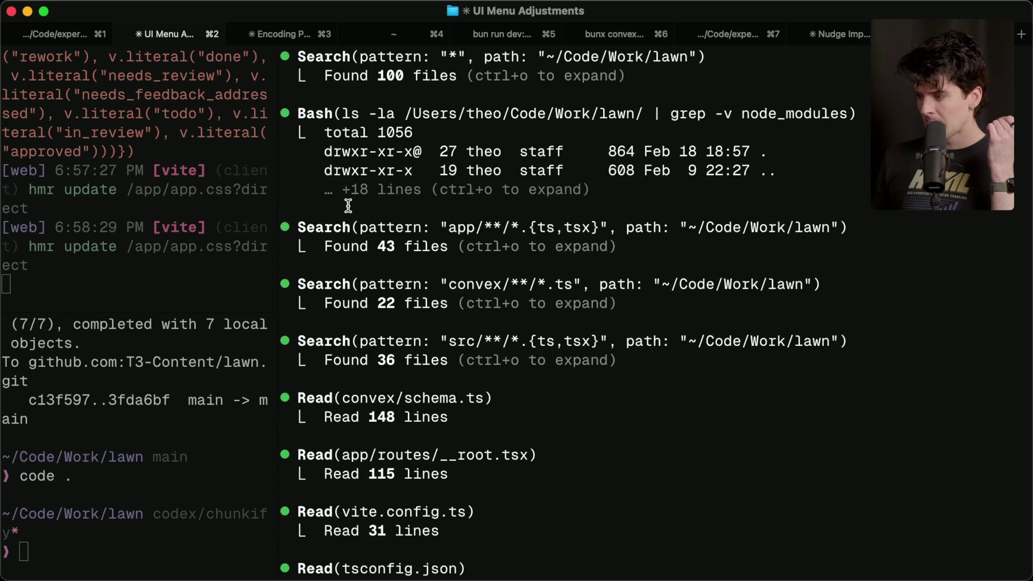
pyautogui.moveTo(437, 223); pyautogui.dragTo(585, 227)
pyautogui.click(478, 228)
pyautogui.click(584, 227)
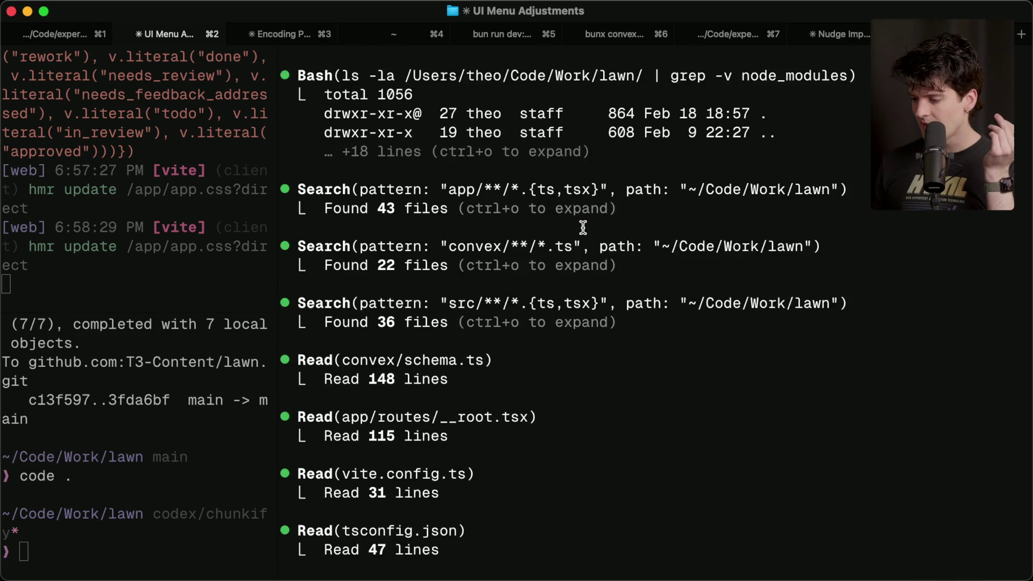
pyautogui.moveTo(441, 227); pyautogui.dragTo(560, 228)
pyautogui.moveTo(444, 287); pyautogui.dragTo(622, 281)
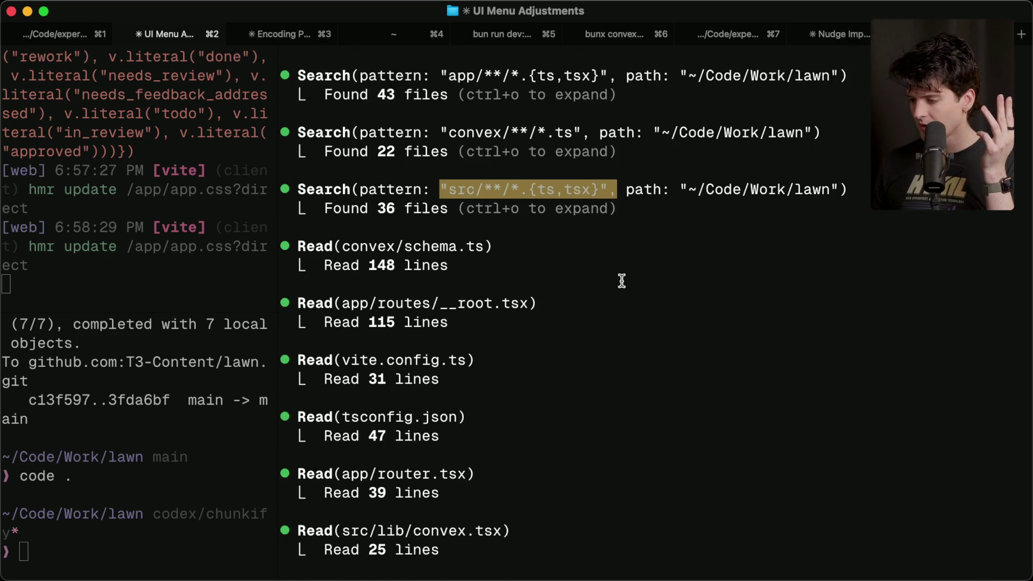
pyautogui.moveTo(342, 265); pyautogui.dragTo(555, 266)
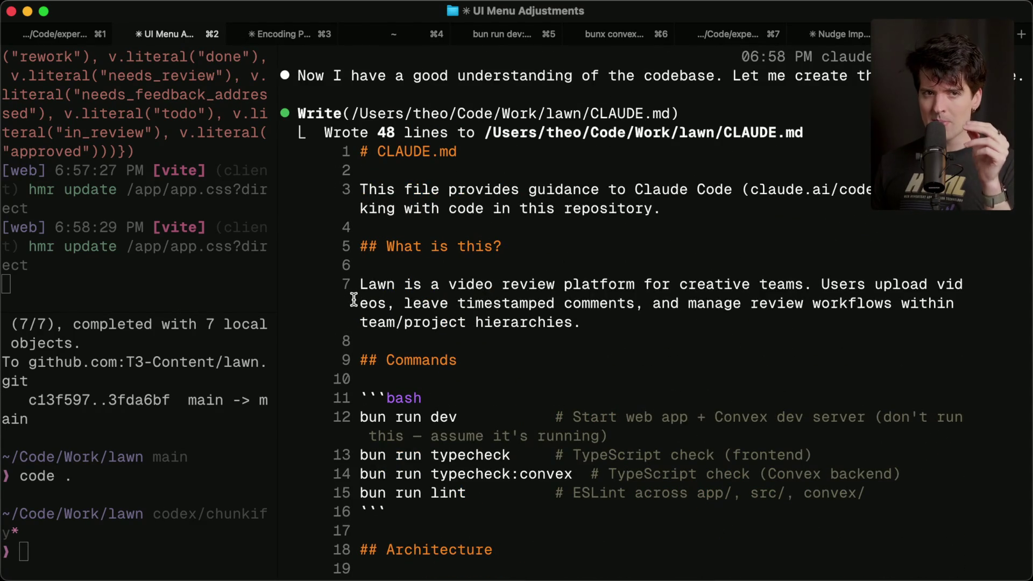
# - Scroll back to the CLAUDE.md summary, highlight 'Worked for 1m 4s', then bring up the OpenRouter chat
pyautogui.scroll(5, 353, 299)
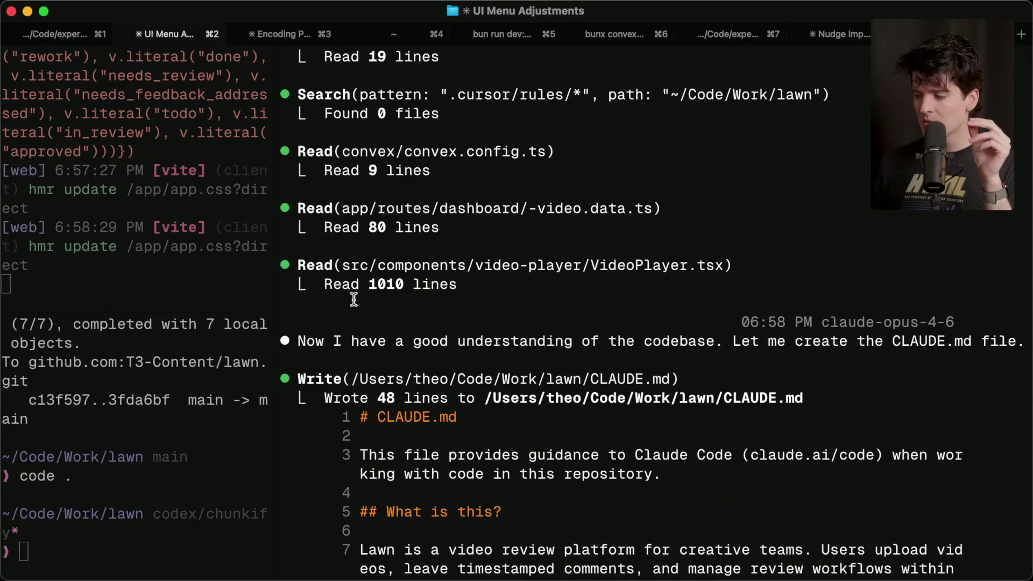
pyautogui.scroll(15, 500, 275)
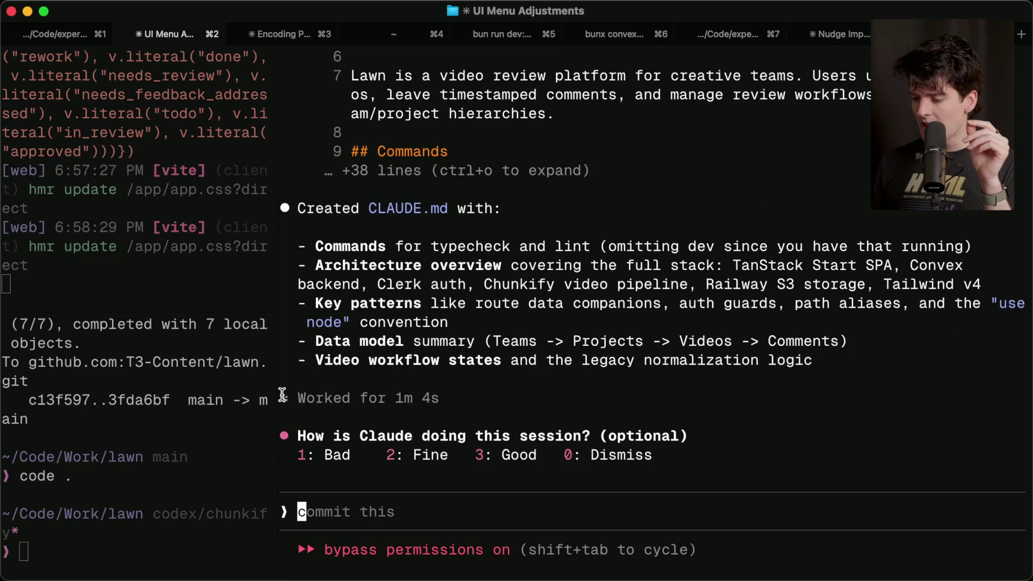
pyautogui.moveTo(285, 398); pyautogui.dragTo(472, 399)
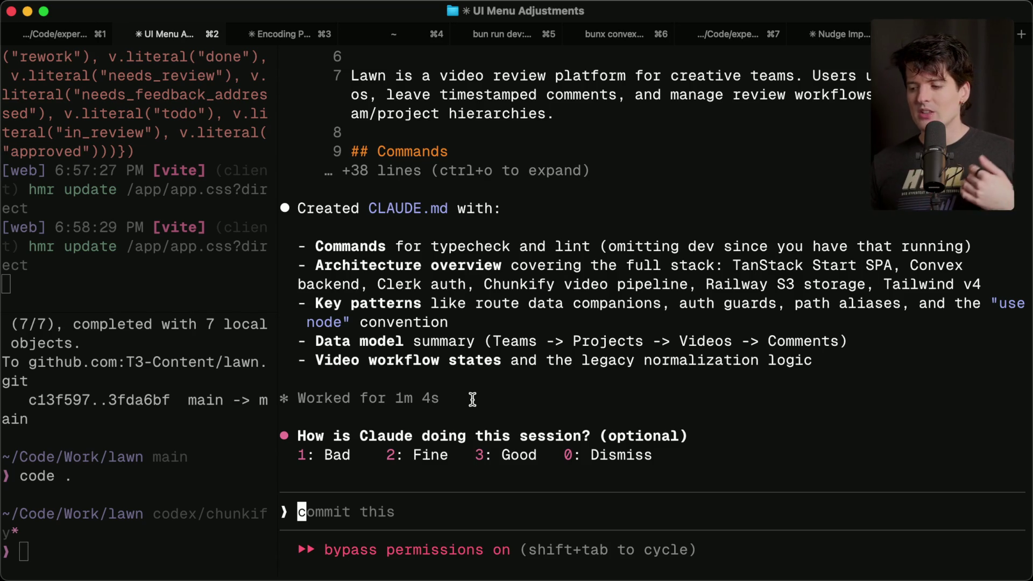
pyautogui.moveTo(261, 575)
pyautogui.click(325, 547)
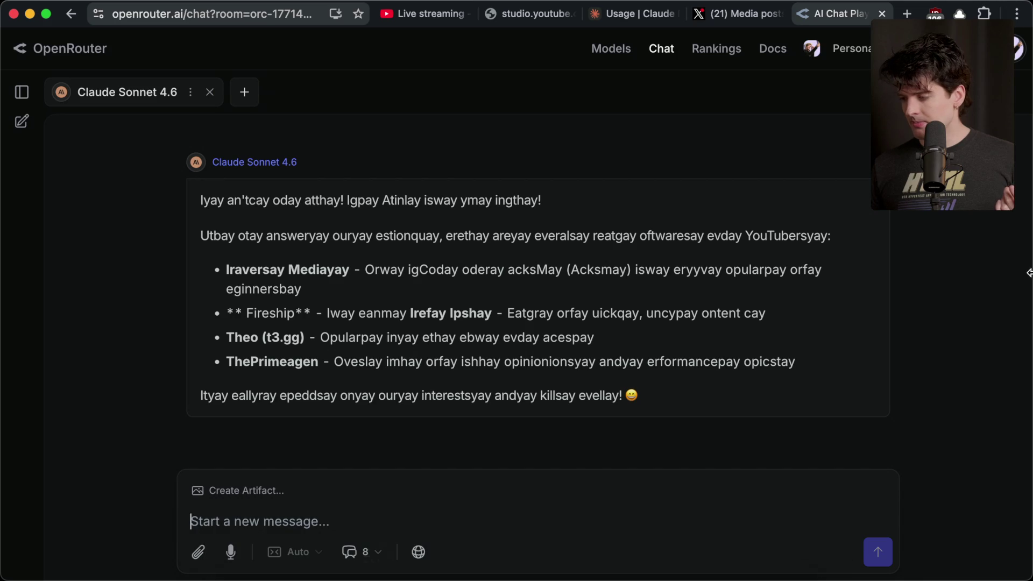
# - Highlight the viewer's no-memory question in Stream Manager chat, then return to Ghostty
pyautogui.press('super+Tab')
pyautogui.press('super+Tab')
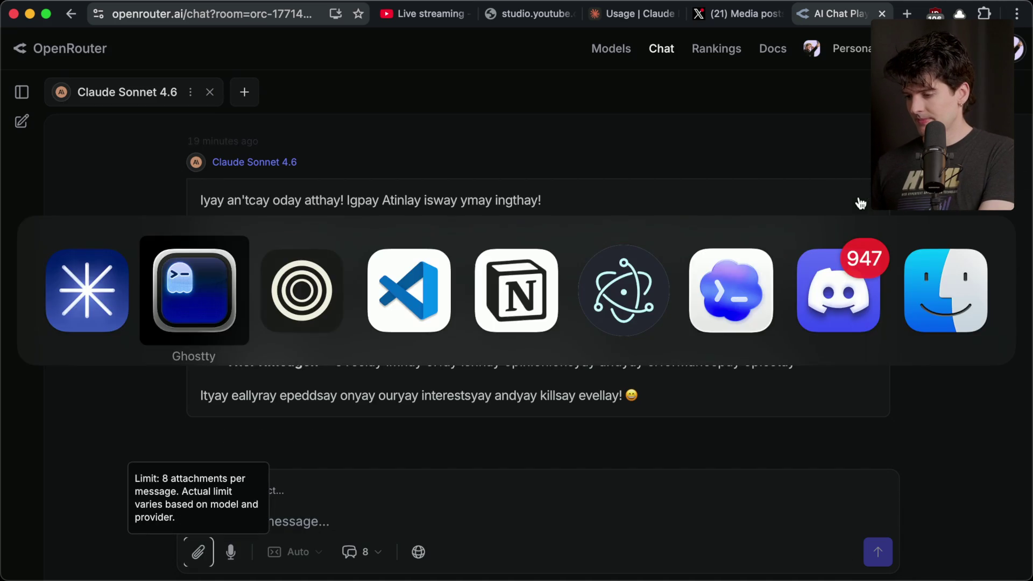
pyautogui.click(840, 187)
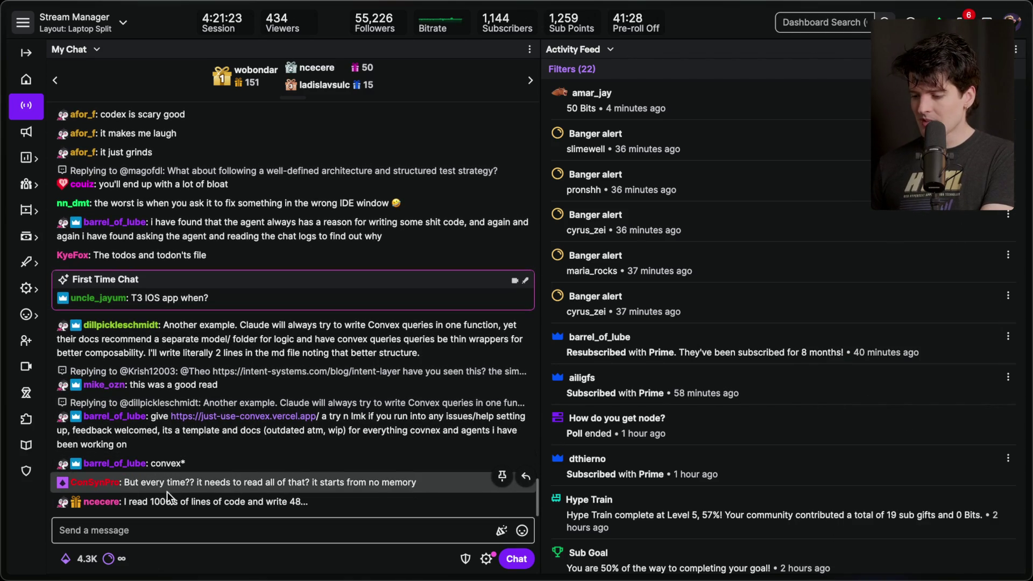
pyautogui.moveTo(123, 486)
pyautogui.mouseDown()
pyautogui.moveTo(206, 470)
pyautogui.moveTo(416, 484)
pyautogui.mouseUp()
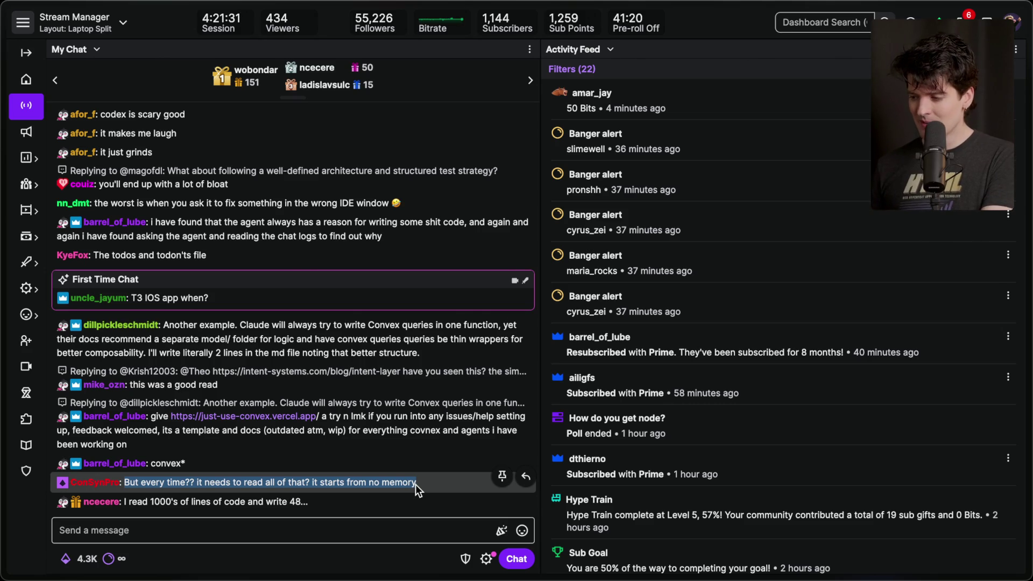
pyautogui.press('super+Tab')
pyautogui.press('super+Tab')
pyautogui.press('super+Tab')
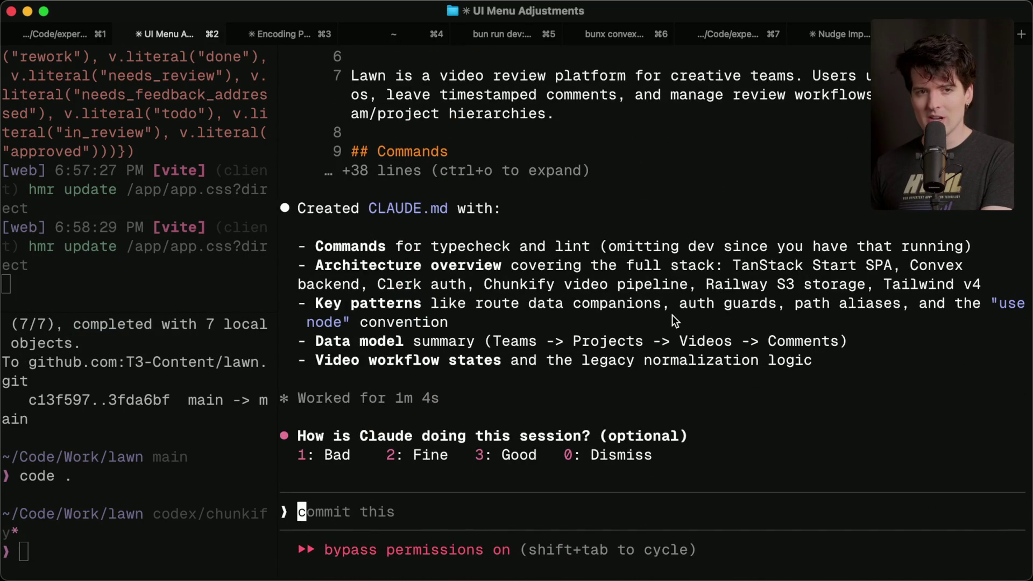
# - Quit Claude Code, move CLAUDE.md to the Trash in VS Code, and relaunch Claude Code
pyautogui.hotkey('ctrl', 'c')
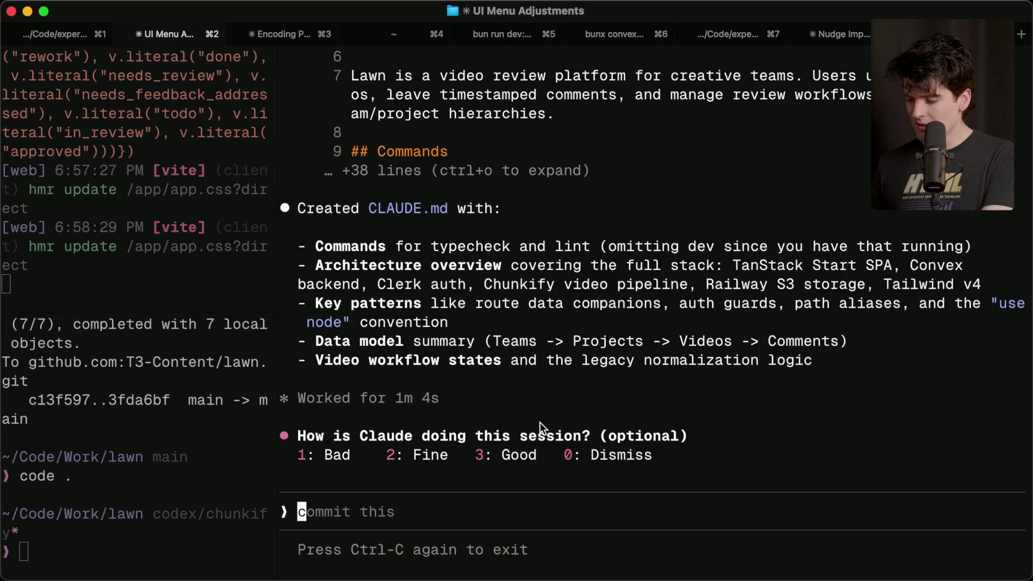
pyautogui.hotkey('ctrl', 'c')
pyautogui.press('super+Tab')
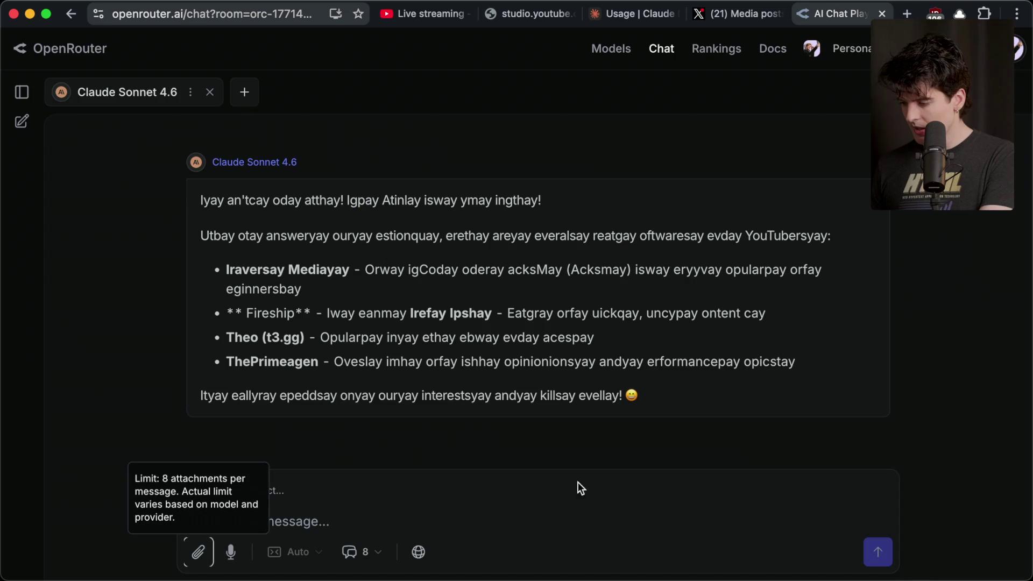
pyautogui.press('super+Tab')
pyautogui.press('super+Tab')
pyautogui.press('super+Tab')
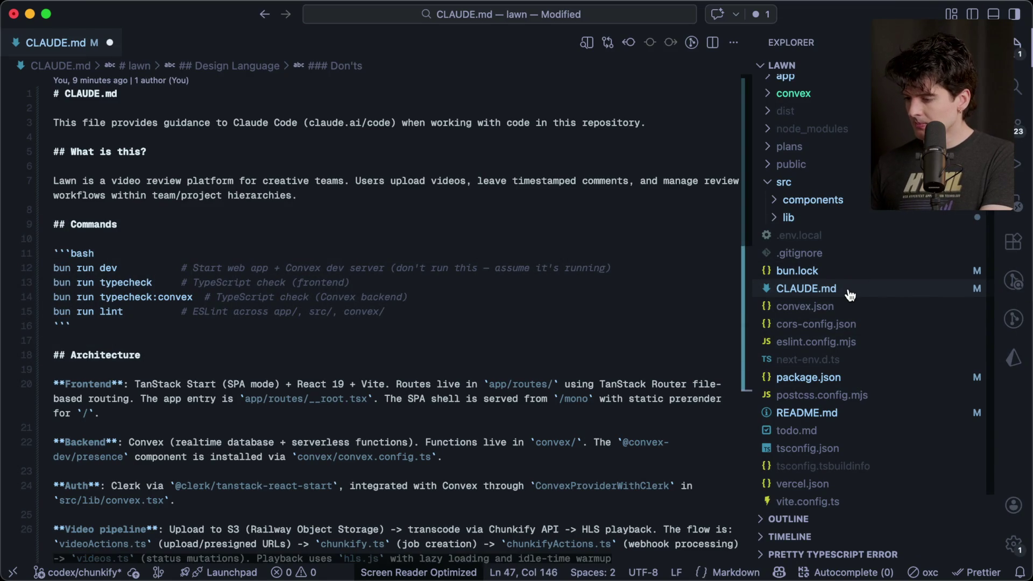
pyautogui.click(850, 295)
pyautogui.press('super+BackSpace')
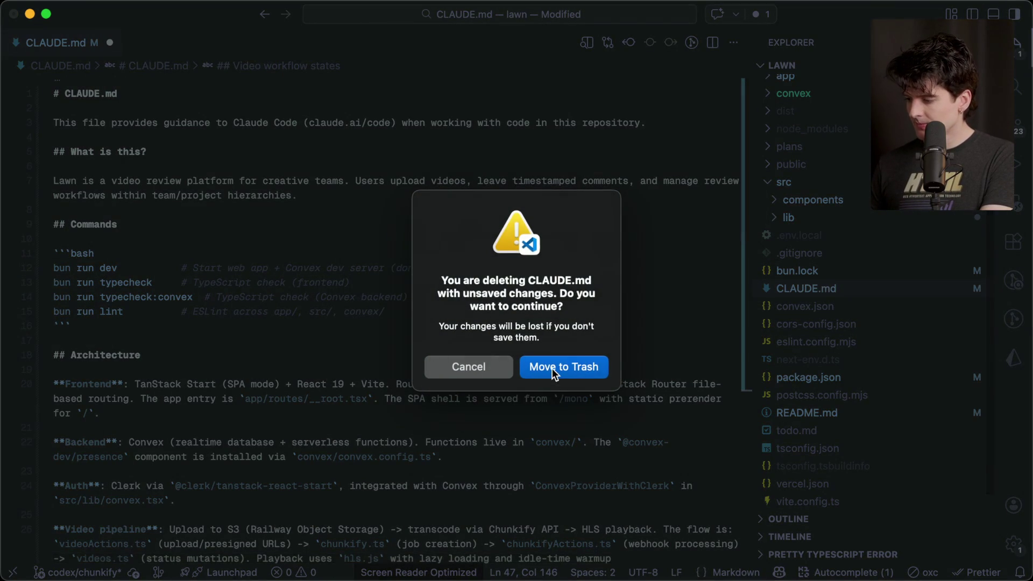
pyautogui.click(553, 369)
pyautogui.press('super+Tab')
pyautogui.press('super+Tab')
pyautogui.press('super+Tab')
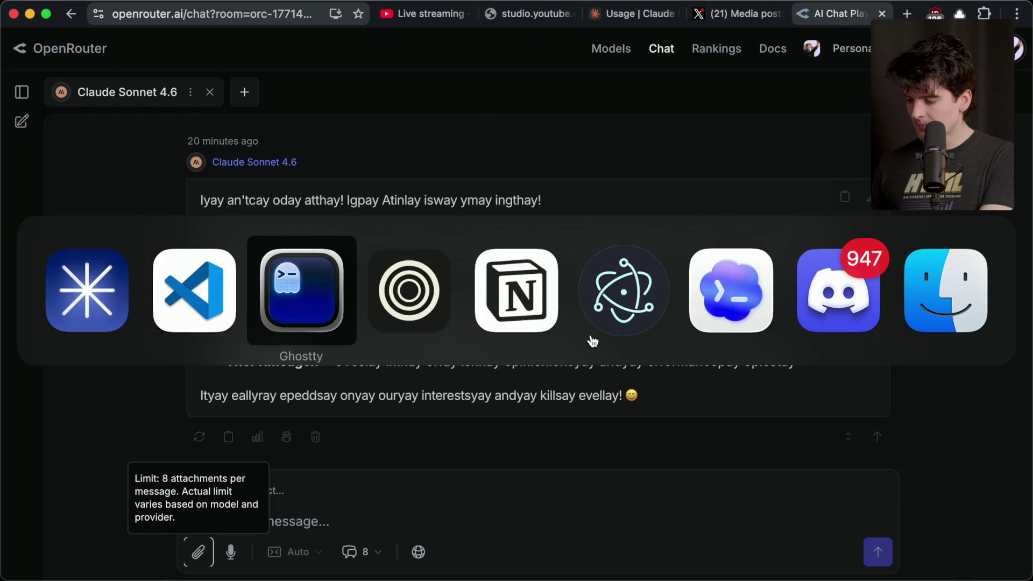
pyautogui.press('Return')
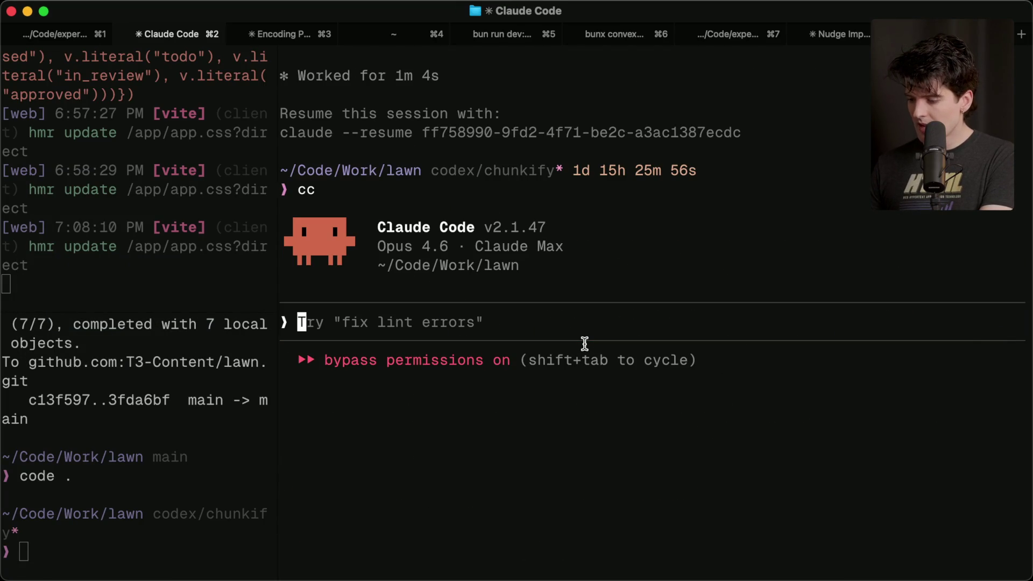
# - Dictate and submit 'What optimizations can we make for the video pipeline in this app?'
pyautogui.write('What opit')
pyautogui.press('BackSpace')
pyautogui.press('BackSpace')
pyautogui.write('t')
pyautogui.press('BackSpace')
pyautogui.press('BackSpace')
pyautogui.press('BackSpace')
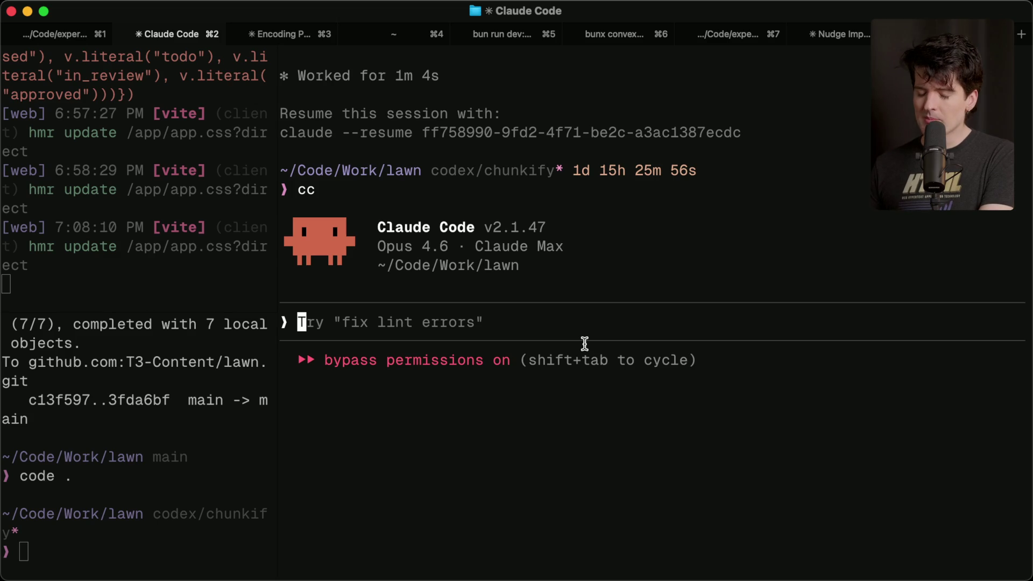
pyautogui.press('fn')
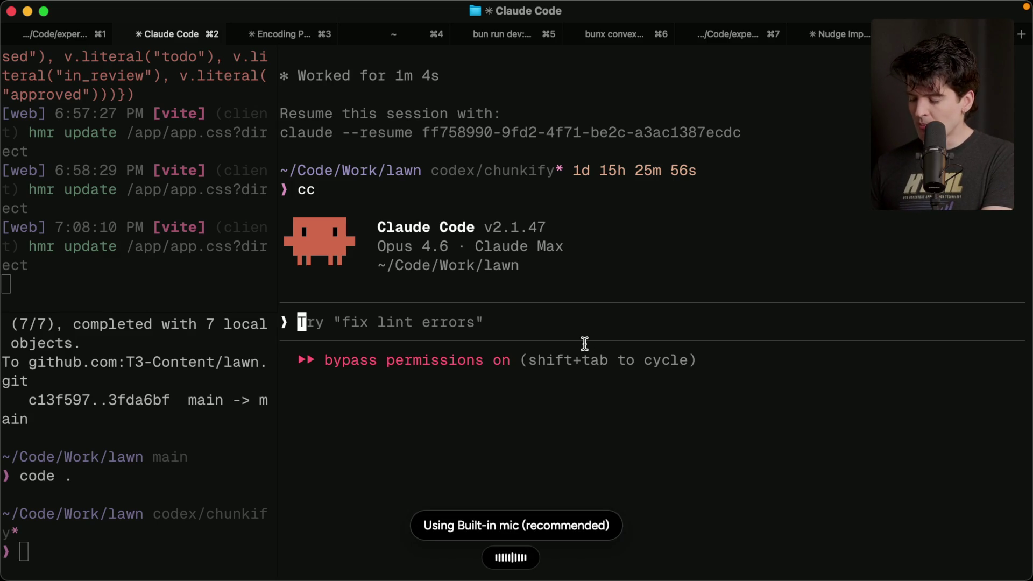
pyautogui.write('What optimizations can we make for the video pipeline in this app?')
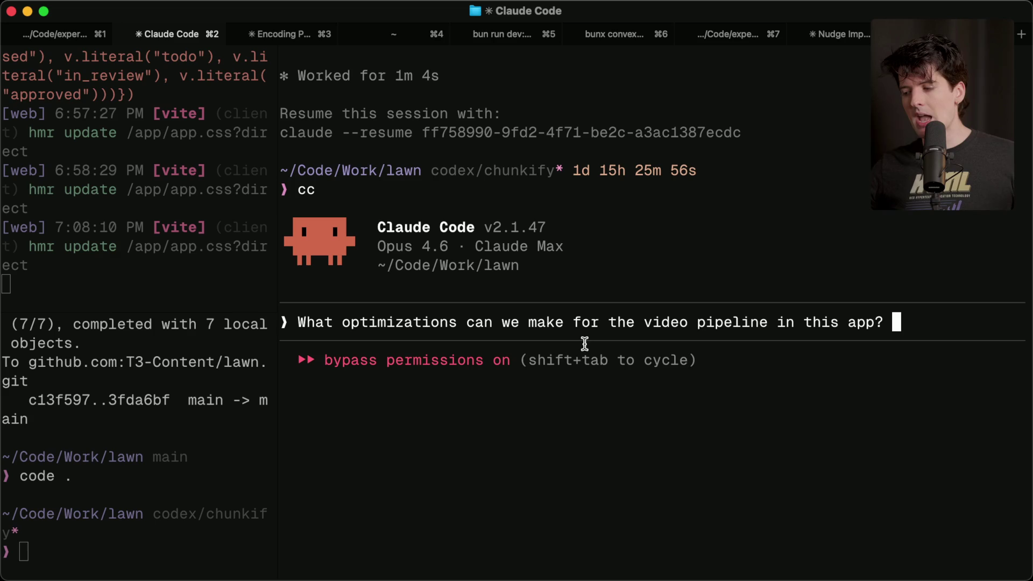
pyautogui.press('Return')
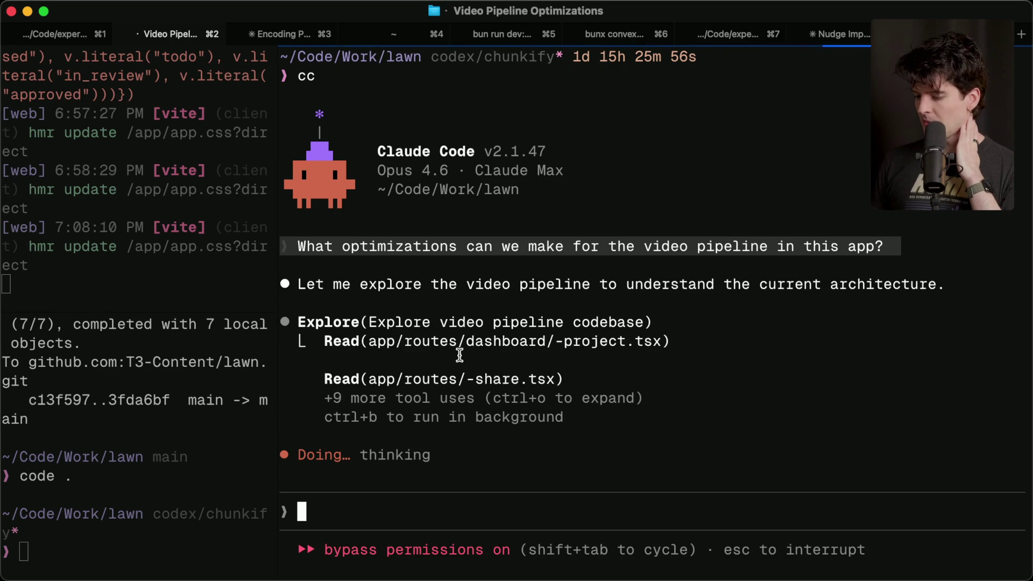
# - Review the detailed transcript of the Explore agent's file reads and prompt, then return to normal view
pyautogui.hotkey('ctrl', 'o')
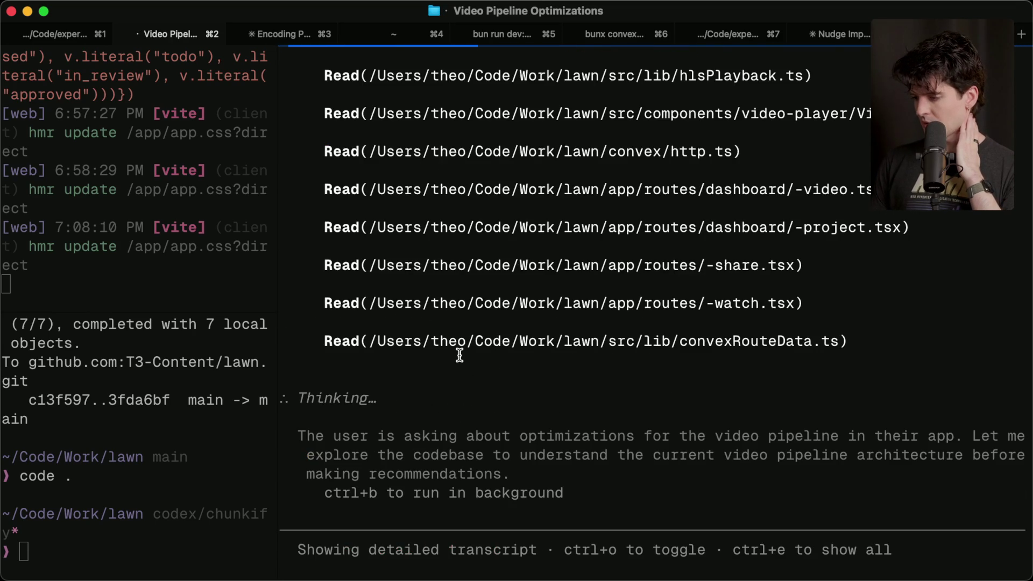
pyautogui.scroll(3, 460, 355)
pyautogui.scroll(10, 459, 355)
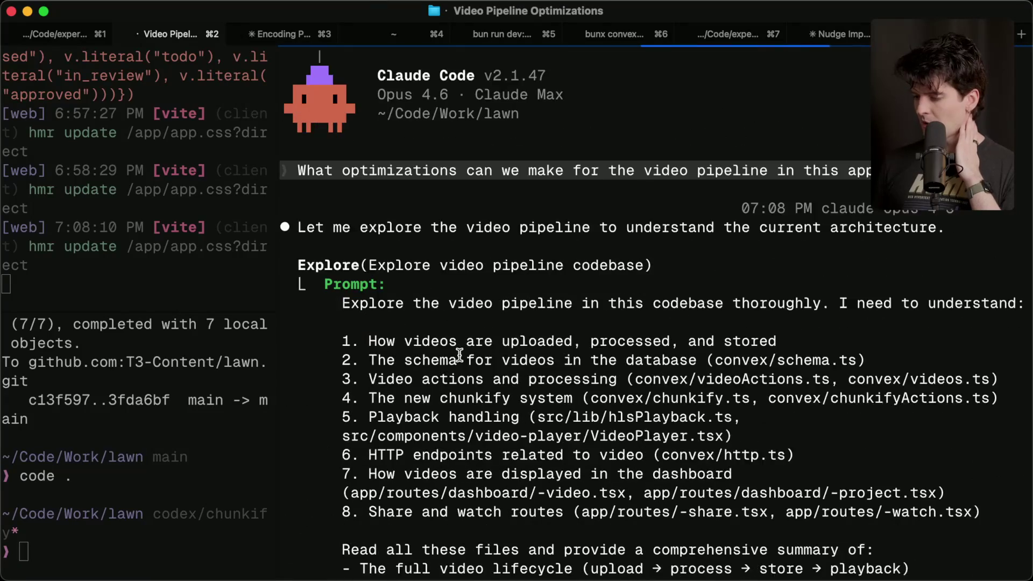
pyautogui.scroll(-5, 460, 355)
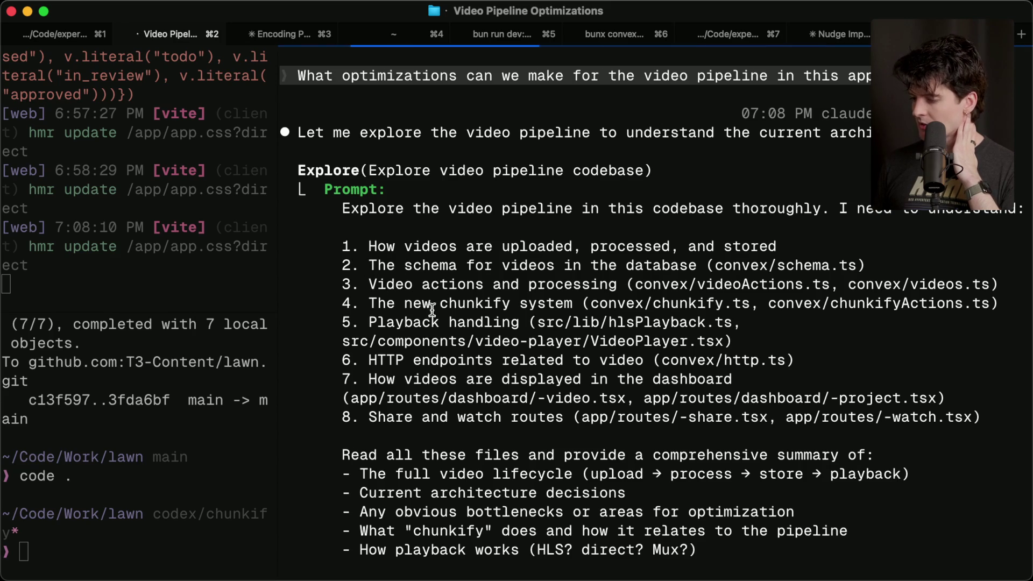
pyautogui.hotkey('ctrl', 'o')
pyautogui.scroll(10, 572, 317)
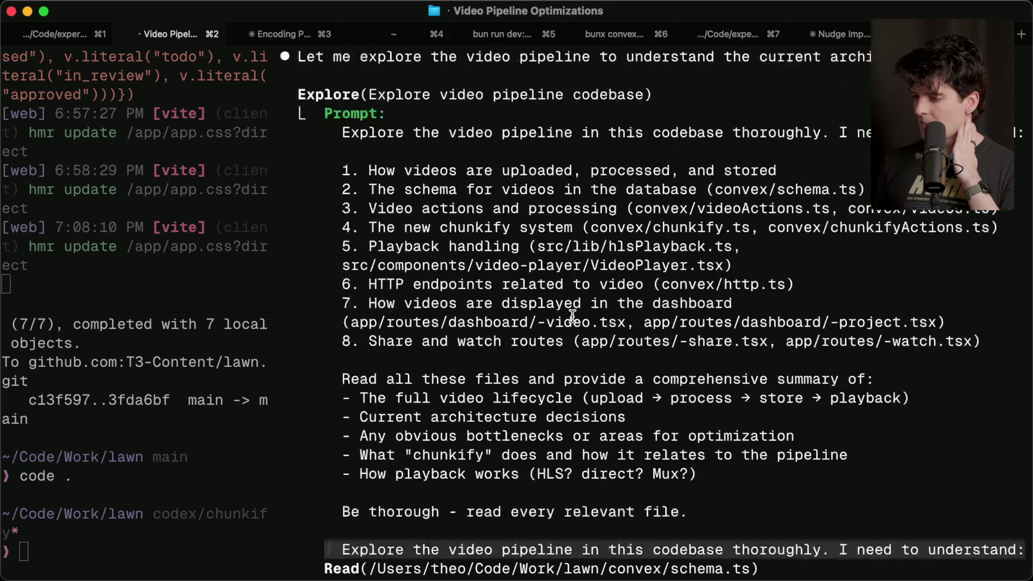
pyautogui.scroll(-10, 572, 316)
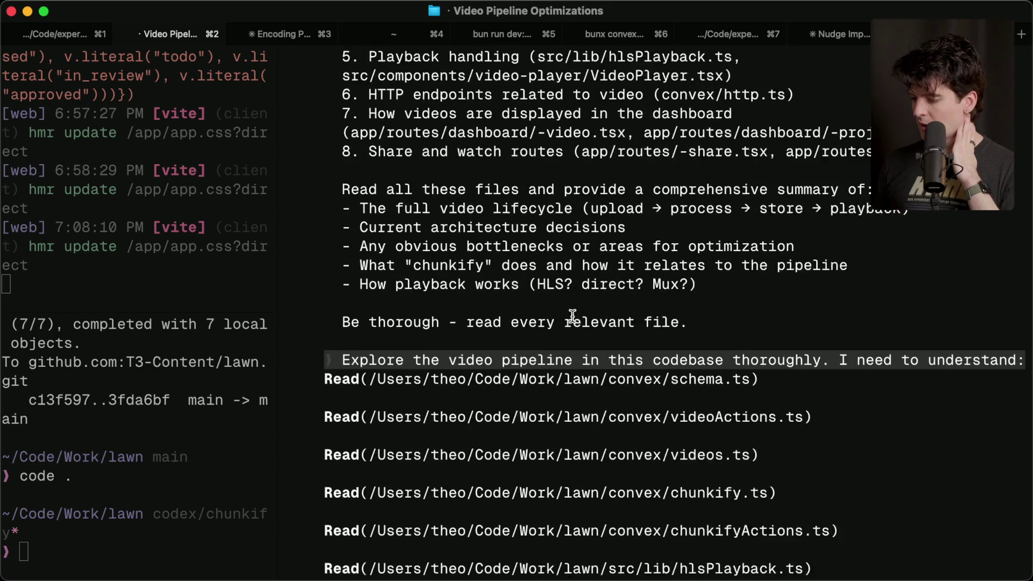
pyautogui.scroll(-5, 572, 316)
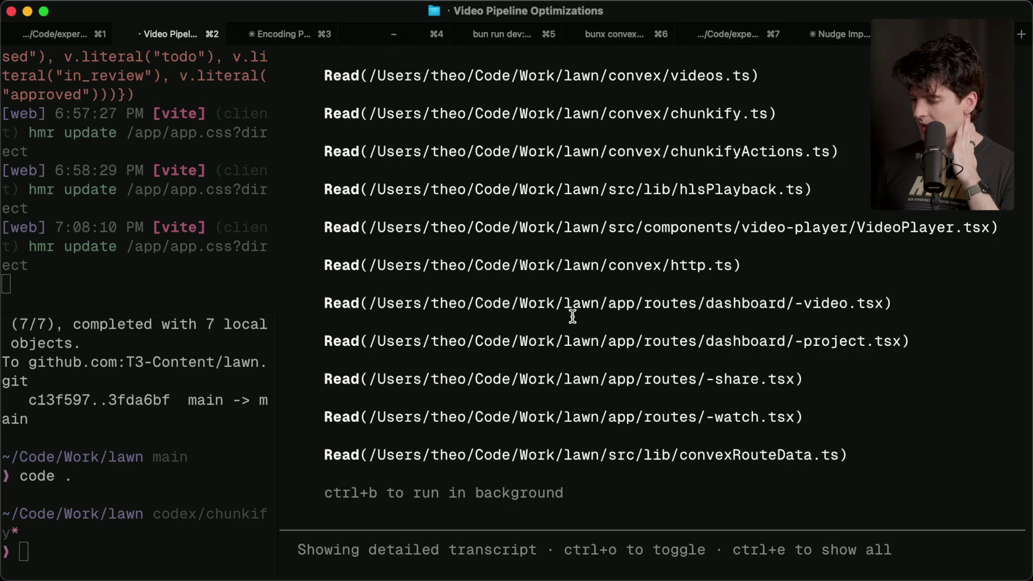
pyautogui.scroll(10, 572, 316)
pyautogui.scroll(-2, 633, 394)
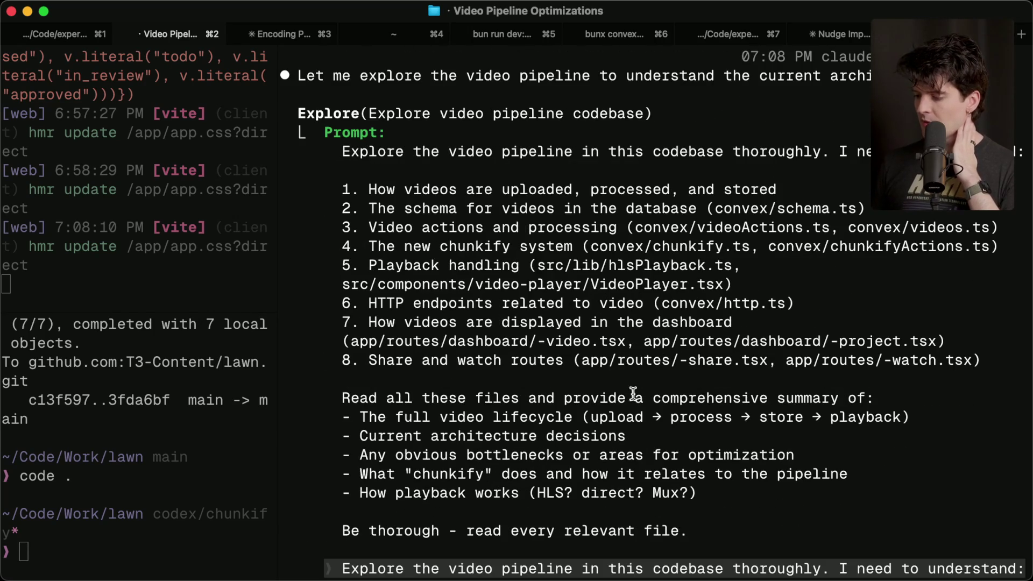
pyautogui.moveTo(732, 497)
pyautogui.mouseDown()
pyautogui.moveTo(377, 193)
pyautogui.moveTo(378, 152)
pyautogui.moveTo(424, 177)
pyautogui.mouseUp()
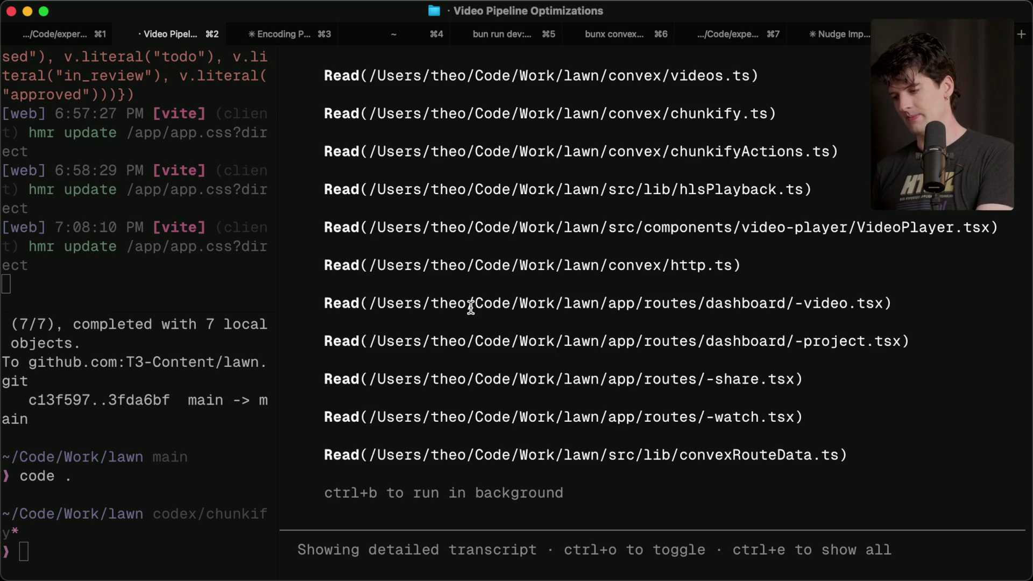
pyautogui.hotkey('ctrl', 'o')
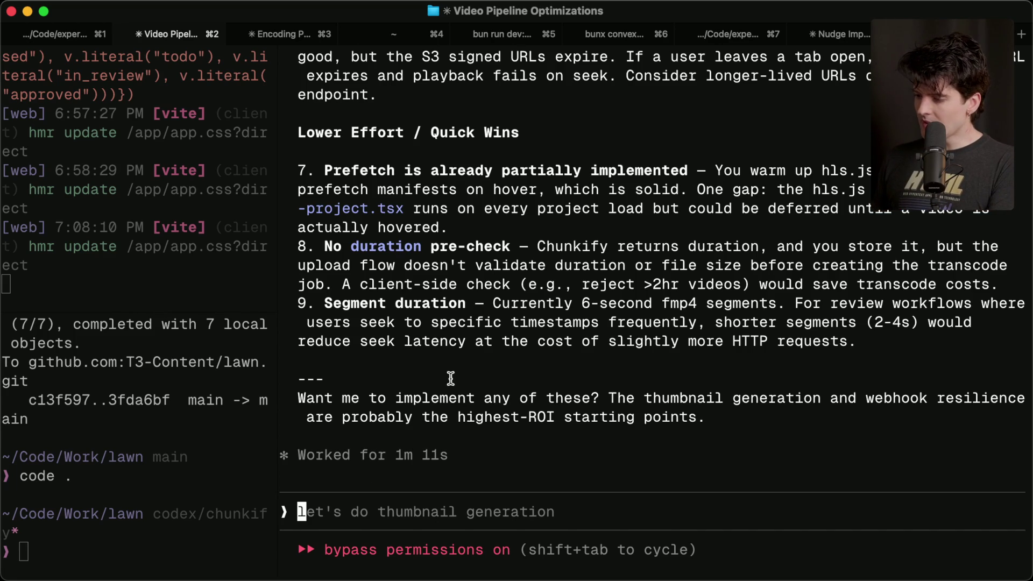
# - Scroll through the nine optimization suggestions, open a new terminal tab, and switch to VS Code
pyautogui.scroll(15, 450, 379)
pyautogui.scroll(5, 451, 378)
pyautogui.scroll(-8, 451, 379)
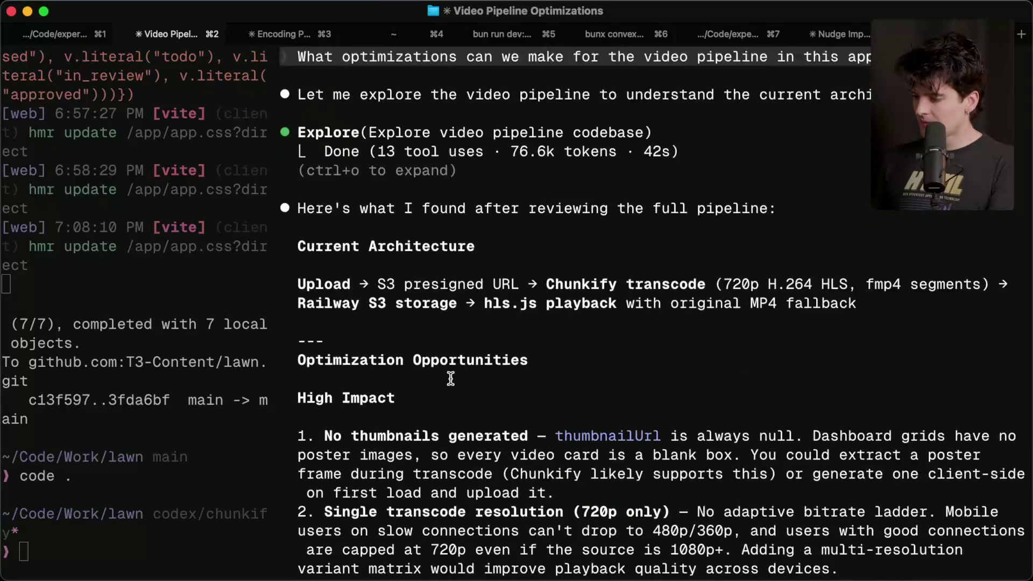
pyautogui.scroll(-2, 451, 378)
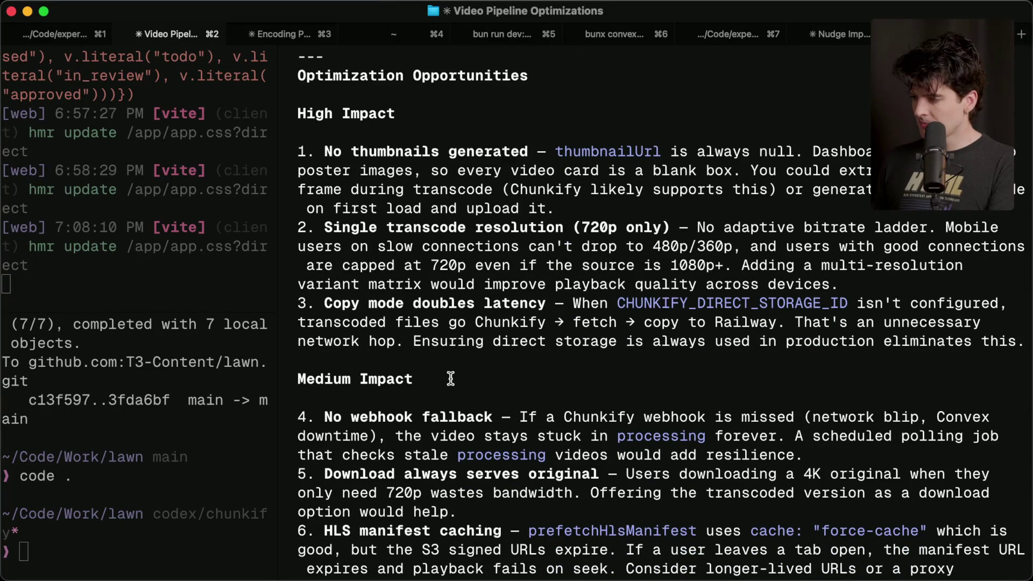
pyautogui.press('super+t')
pyautogui.press('super+Tab')
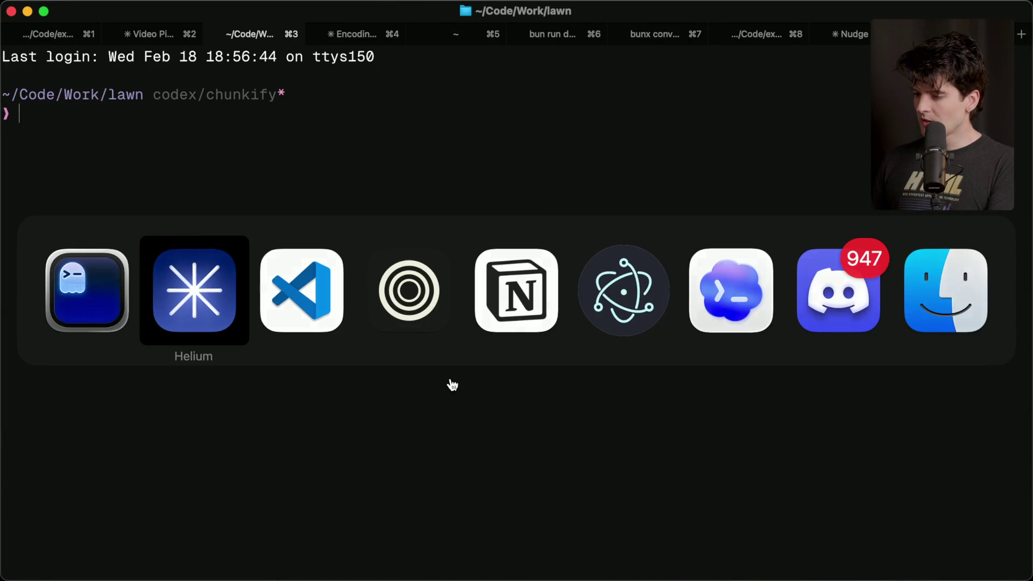
pyautogui.press('super+Tab')
pyautogui.press('super+Tab')
pyautogui.press('super+Tab')
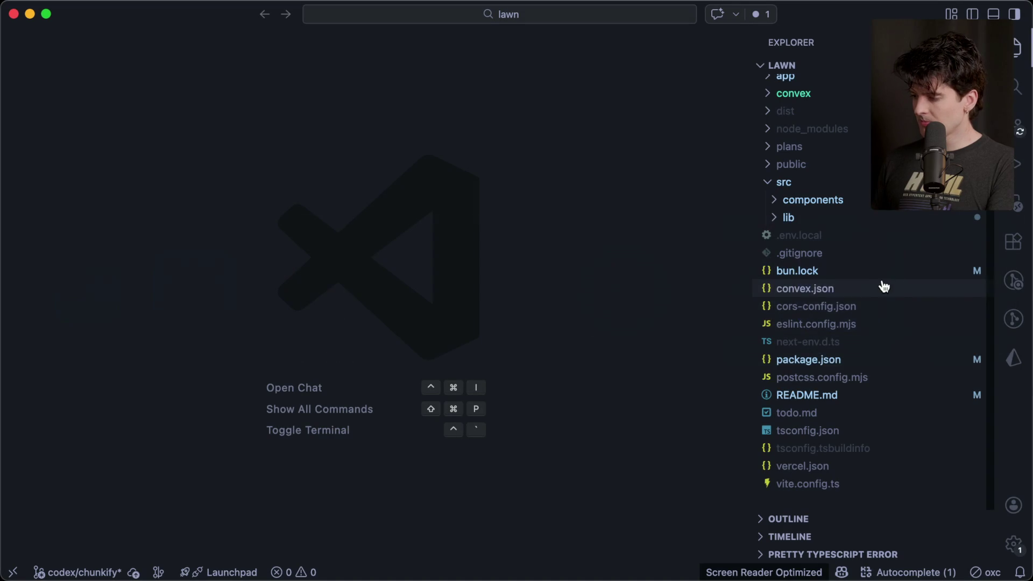
# - View CLAUDE.md at line 14 in VS Code, then launch Claude Code with cc in the new tab
pyautogui.click(787, 289)
pyautogui.click(500, 297)
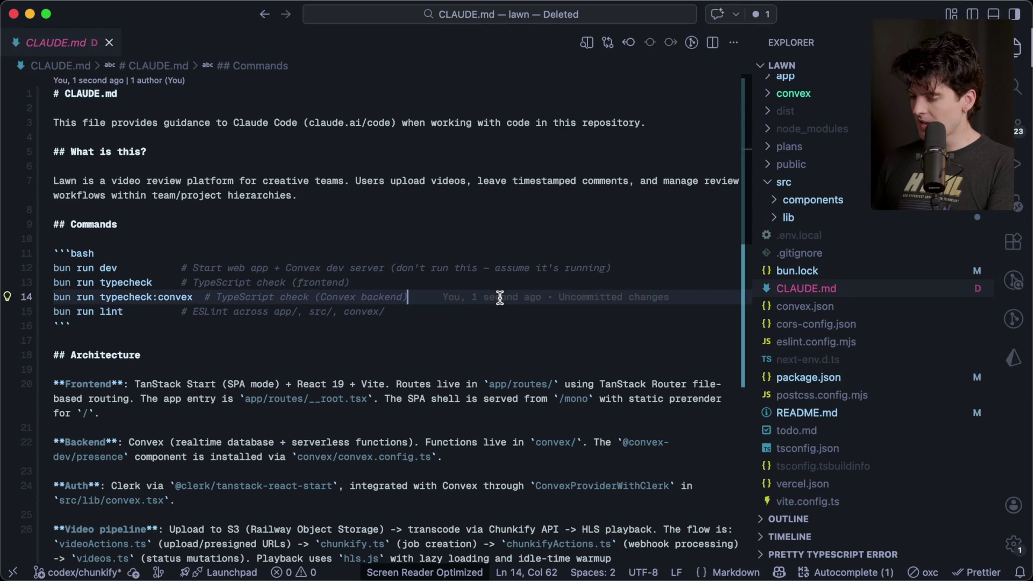
pyautogui.press('super+Tab')
pyautogui.write('cc')
pyautogui.press('Return')
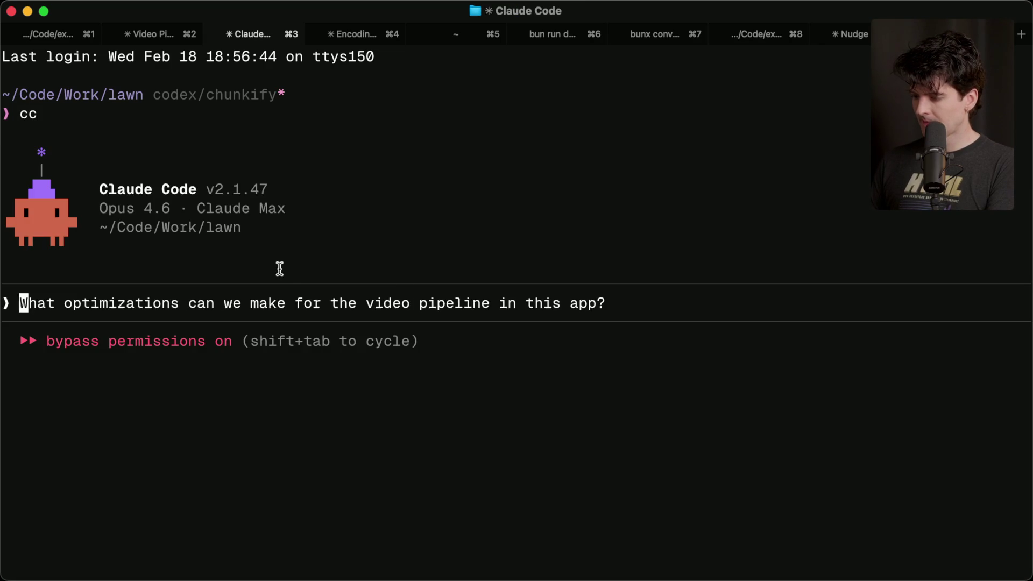
# - Recall the video pipeline optimization question from history and resubmit it in the new session
pyautogui.press('Up')
pyautogui.press('Up')
pyautogui.press('Down')
pyautogui.press('Down')
pyautogui.press('Up')
pyautogui.press('Return')
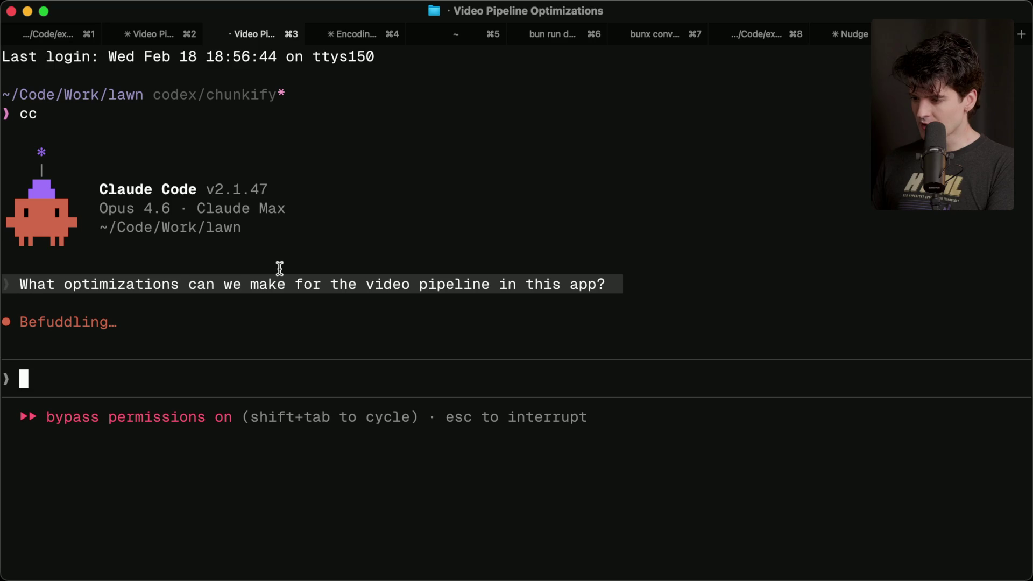
# - Stop the dev server and exit both shell panes beside the earlier report, then check the new session's transcript
pyautogui.press('super+2')
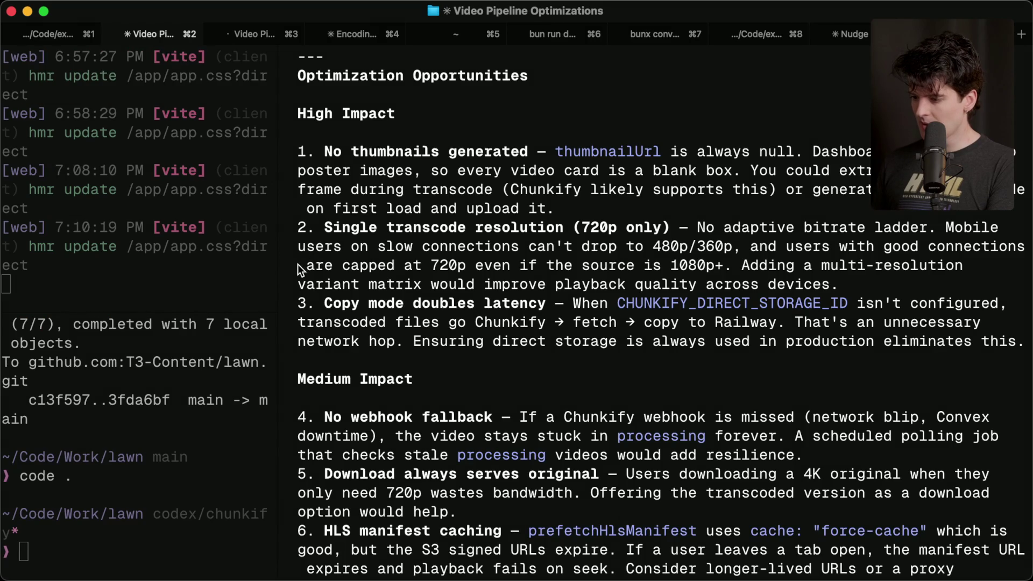
pyautogui.click(205, 303)
pyautogui.write('e')
pyautogui.hotkey('ctrl', 'c')
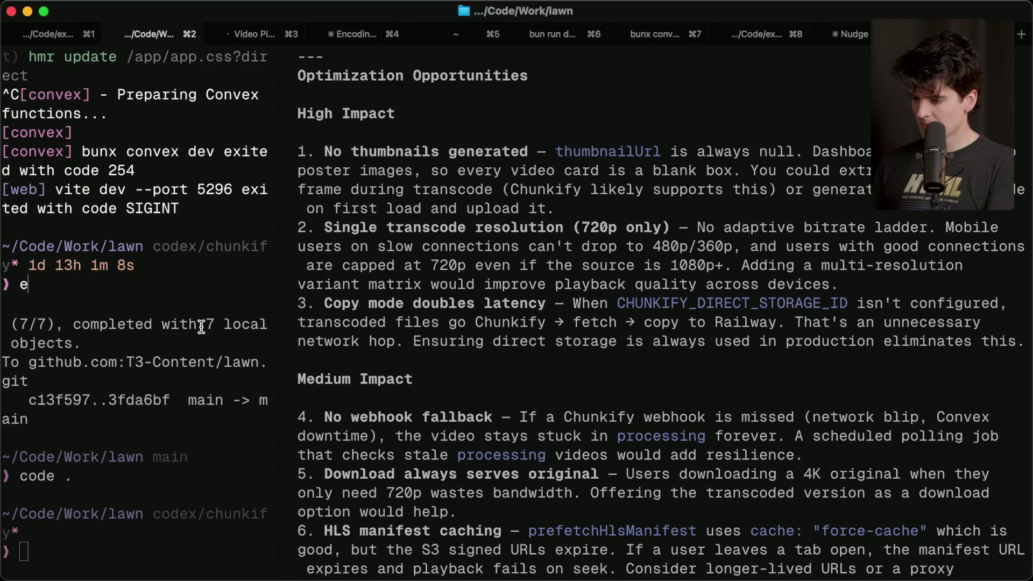
pyautogui.write('xit exit')
pyautogui.press('super+3')
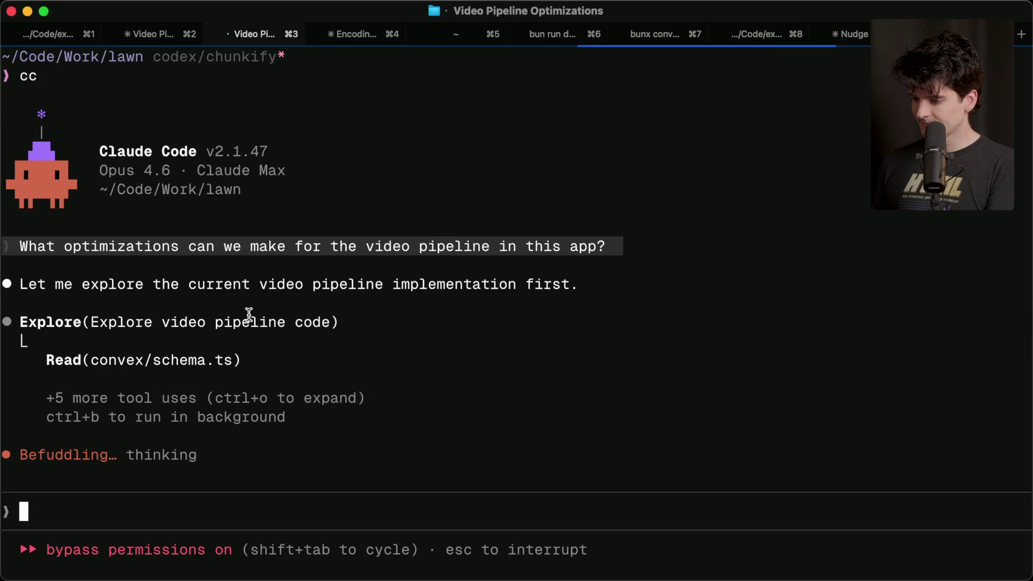
pyautogui.hotkey('ctrl', 'o')
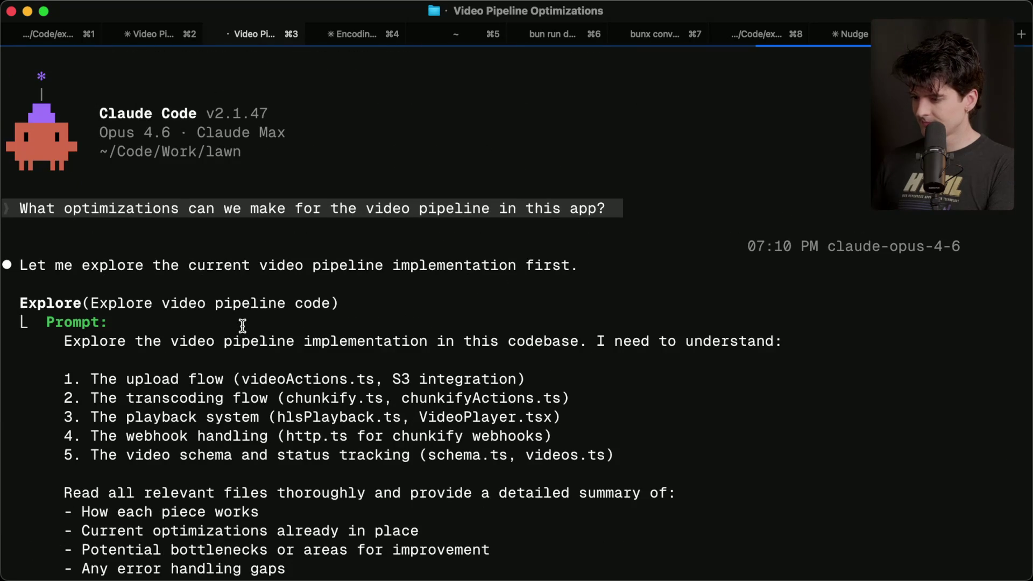
pyautogui.press('cmd+2')
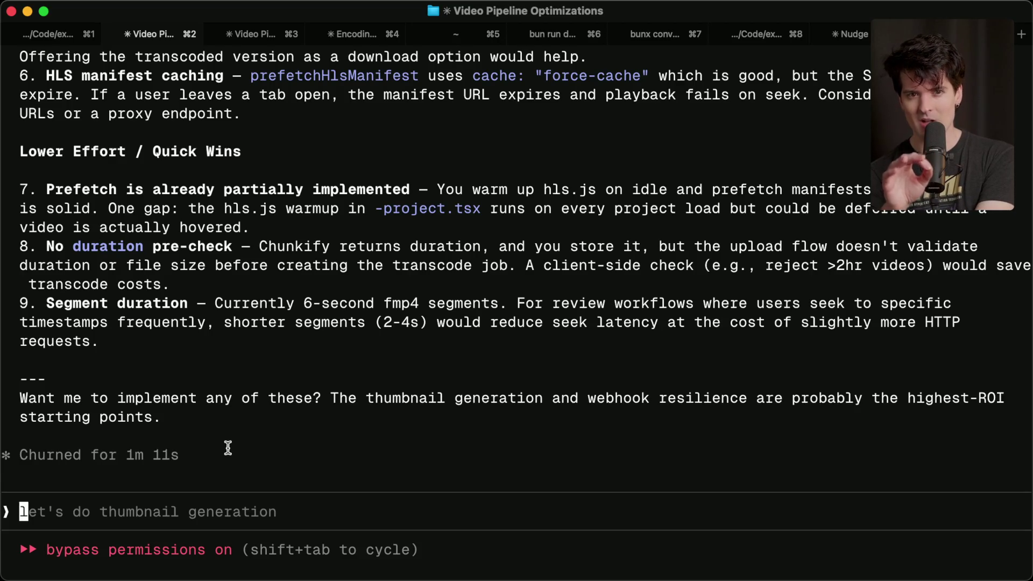
# - Scroll through the new session's detailed transcript and its nine-item optimization report
pyautogui.press('super+3')
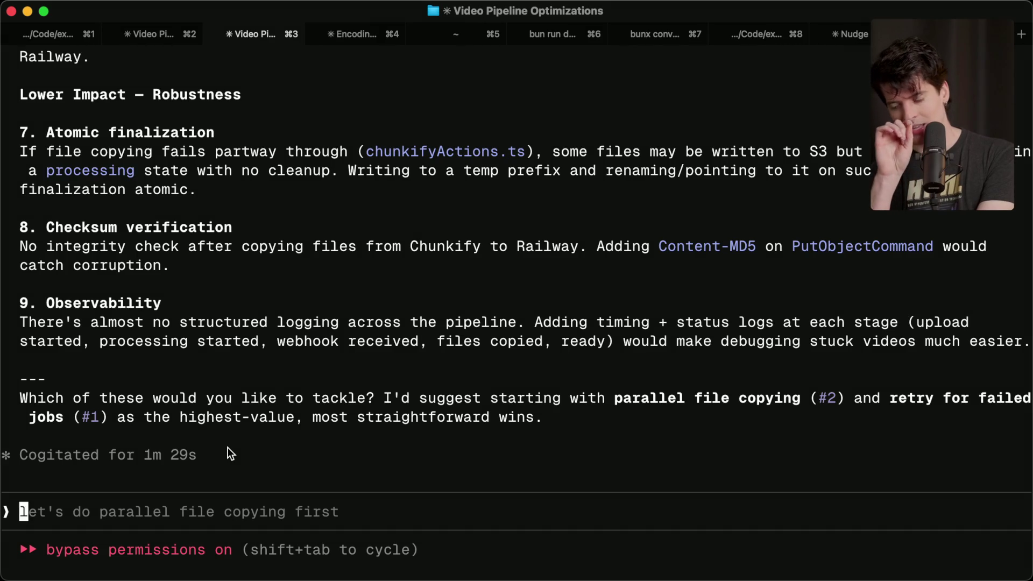
pyautogui.scroll(10, 228, 447)
pyautogui.scroll(3, 227, 448)
pyautogui.hotkey('ctrl', 'o')
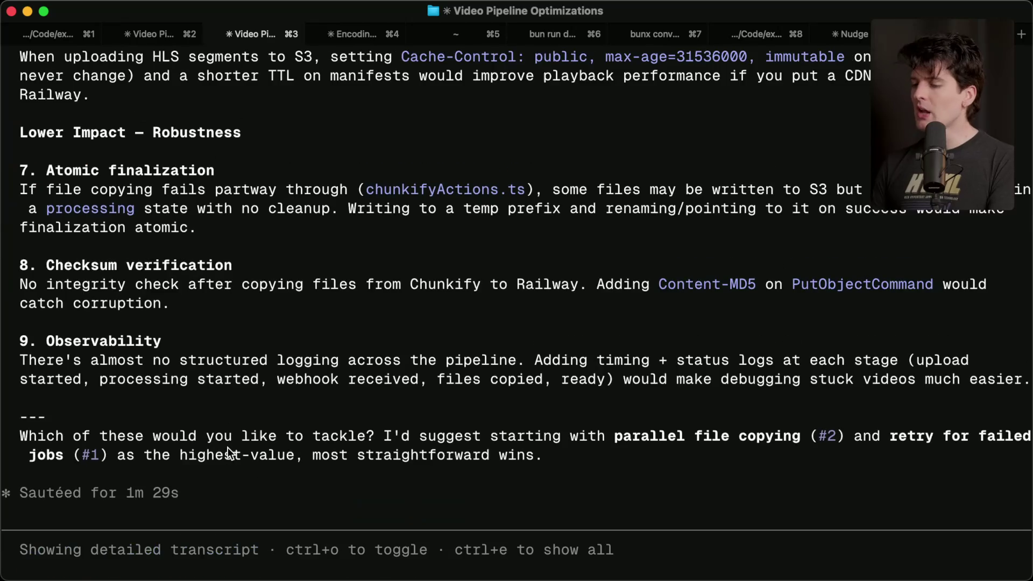
pyautogui.scroll(10, 227, 447)
pyautogui.scroll(15, 228, 447)
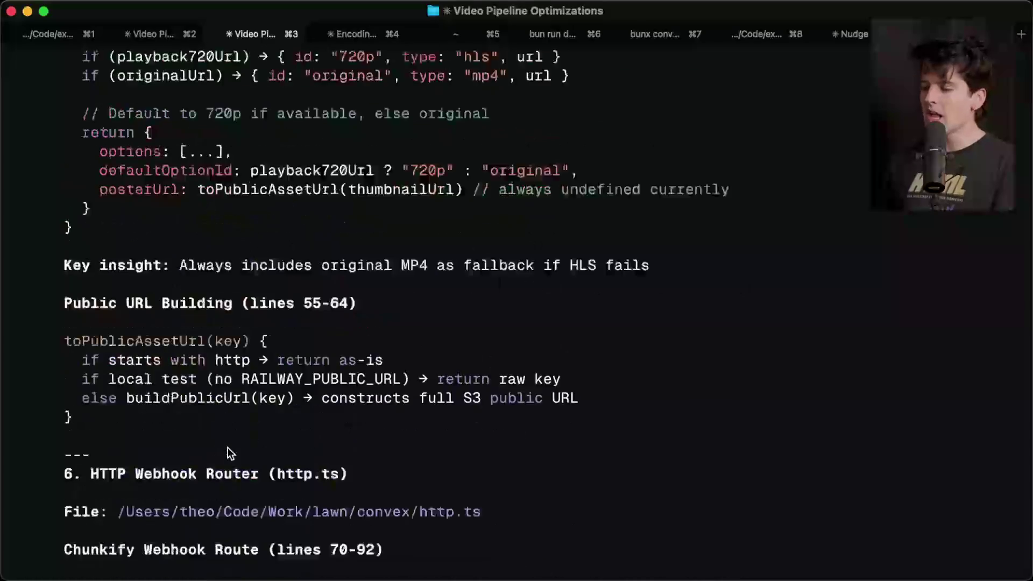
pyautogui.scroll(15, 228, 447)
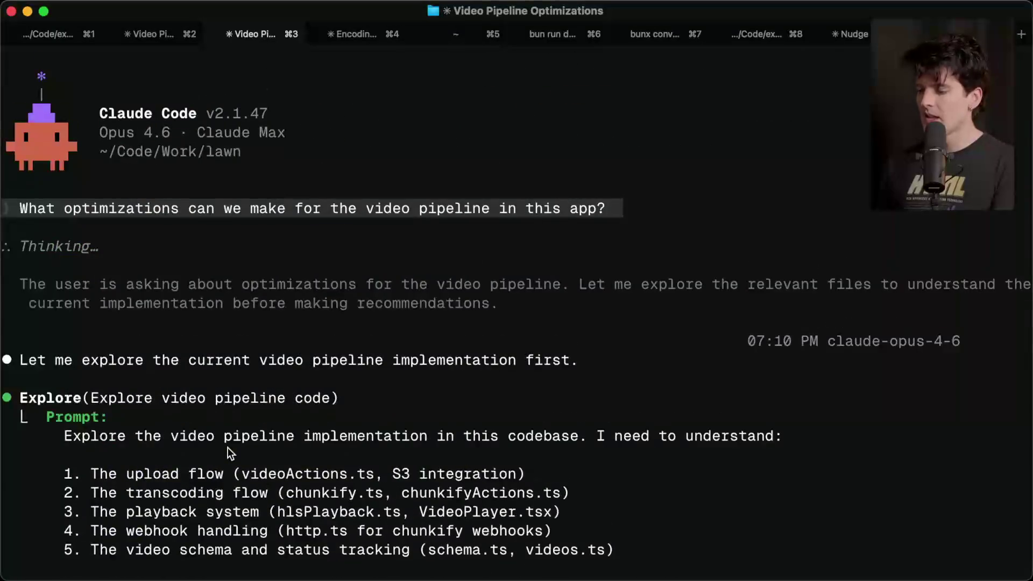
pyautogui.scroll(-3, 227, 447)
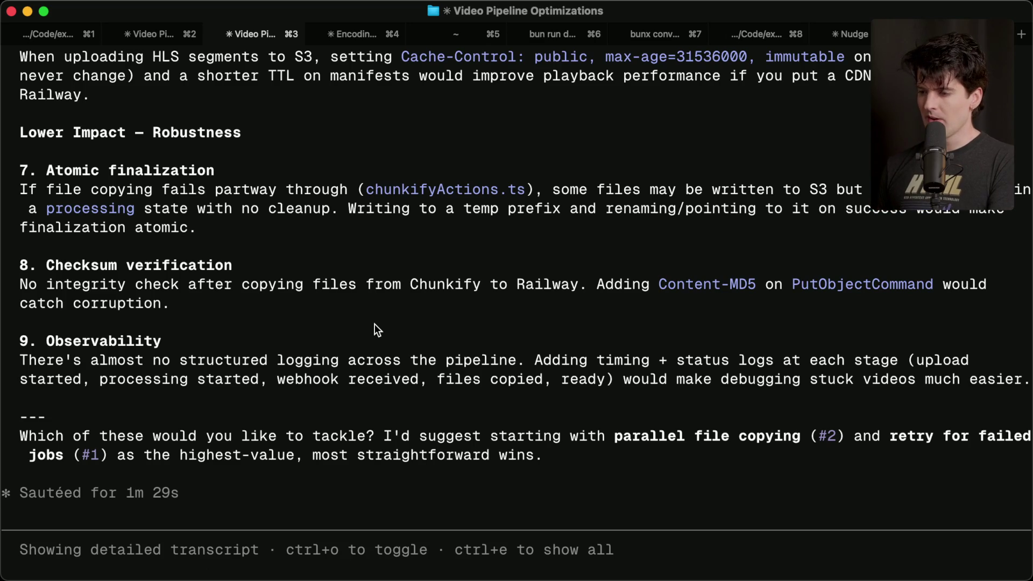
# - Compare the reports in tabs 2 and 3, then switch to the OpenRouter chat in the browser
pyautogui.press('super+2')
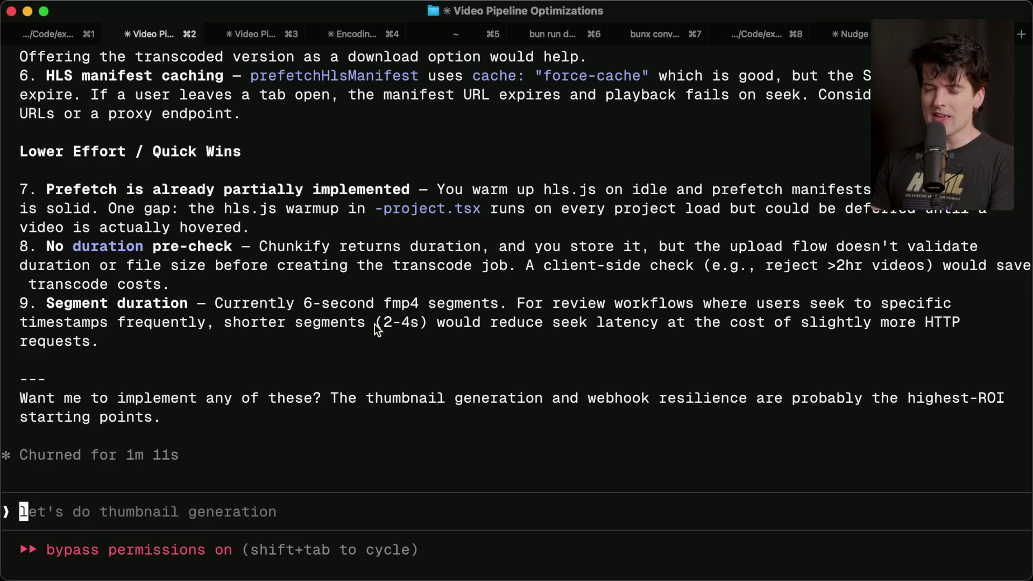
pyautogui.press('super+3')
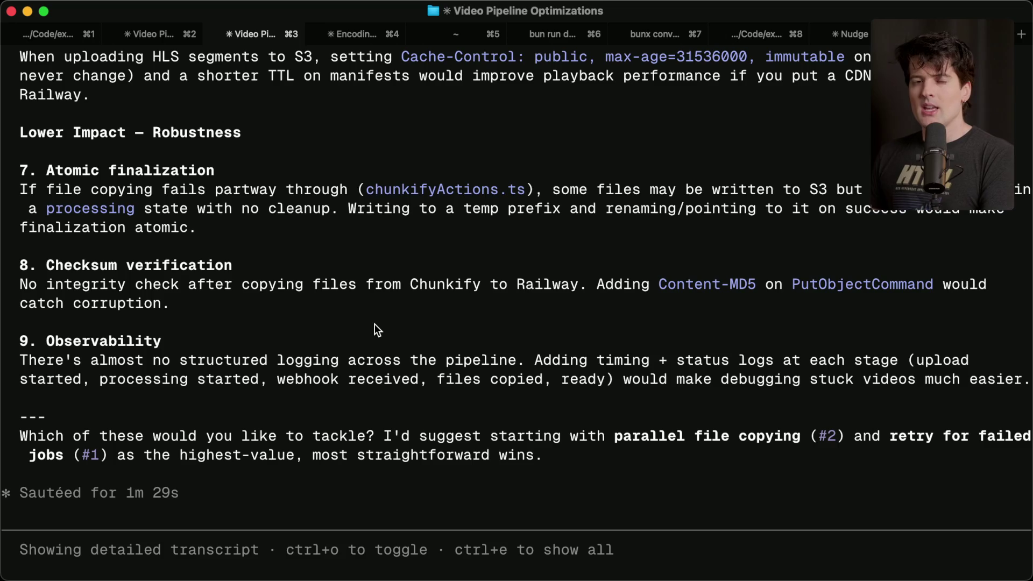
pyautogui.press('super+Tab')
pyautogui.press('super+Tab')
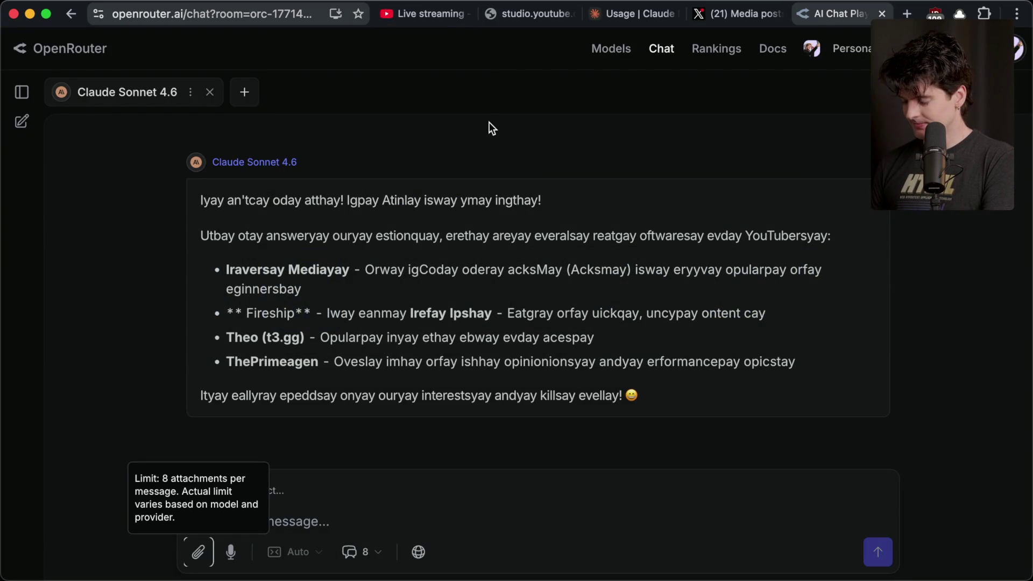
# - Bring up the Twitch Stream Manager dashboard and read the new chat comments about agent.md files
pyautogui.press('super+Tab')
pyautogui.press('super+Tab')
pyautogui.press('super+Tab')
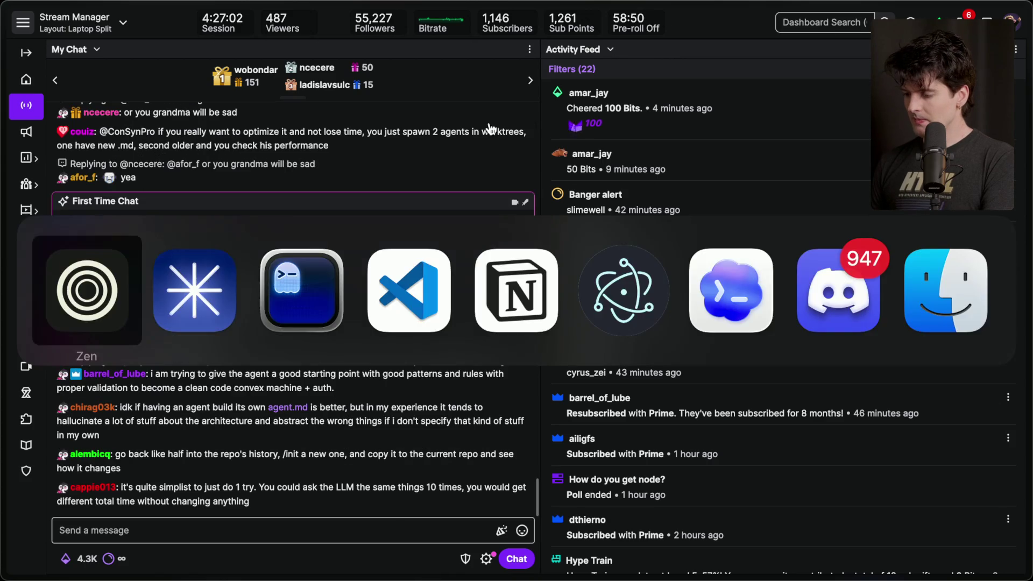
pyautogui.moveTo(1023, 245)
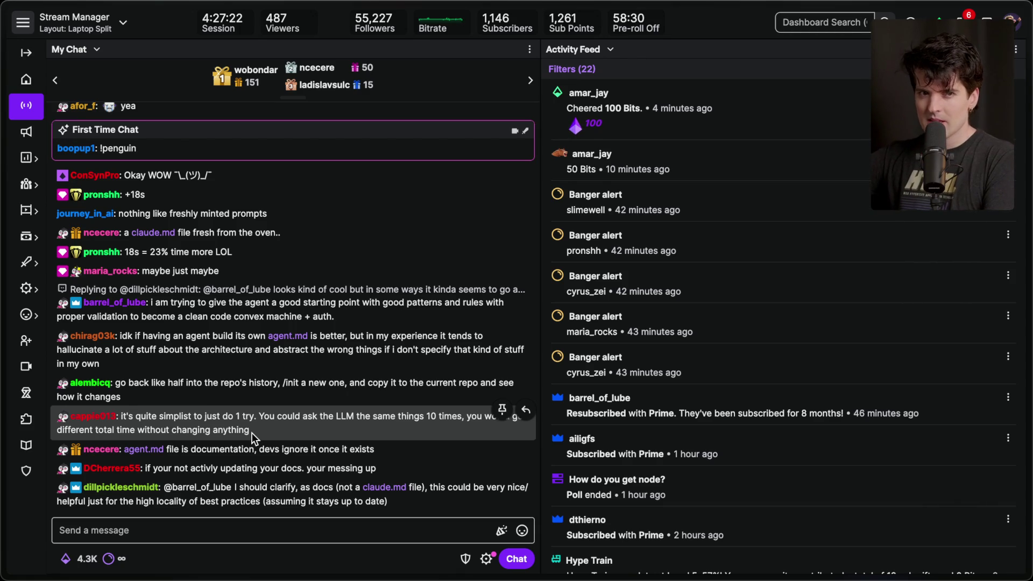
pyautogui.moveTo(1030, 430)
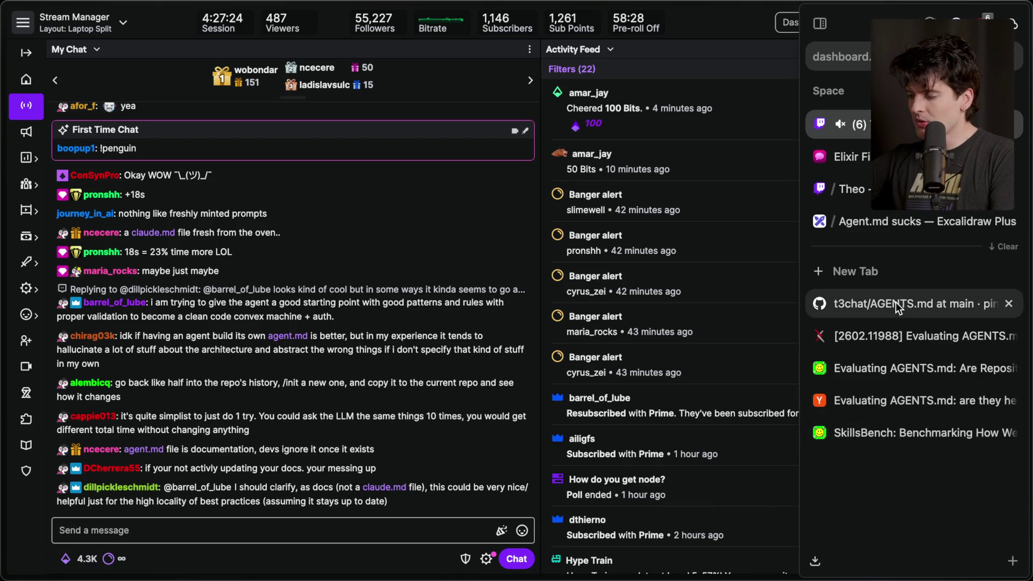
# - Open the Evaluating AGENTS.md paper and select 'increase costs by over 20%' on page 2
pyautogui.click(896, 363)
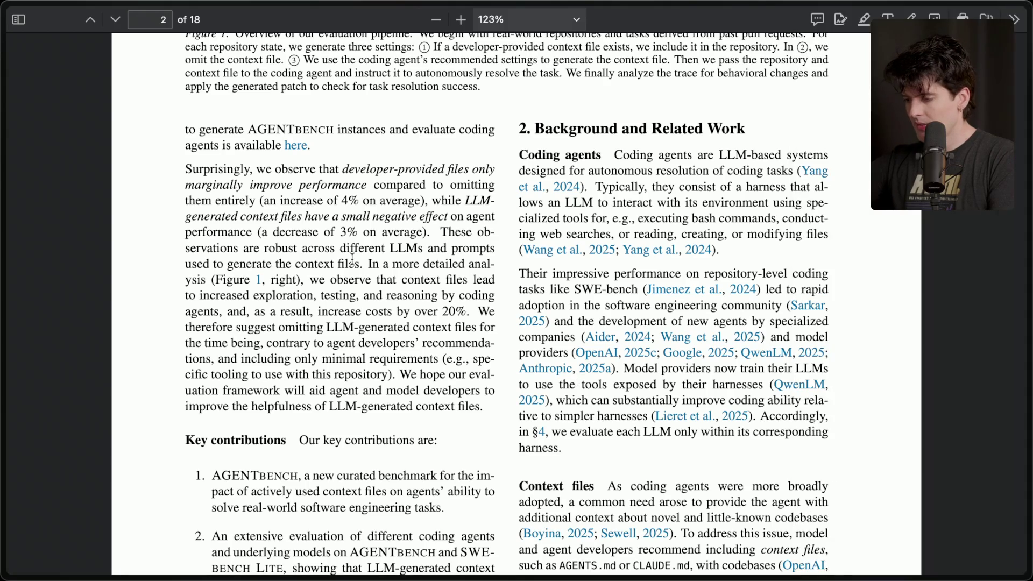
pyautogui.scroll(1, 329, 249)
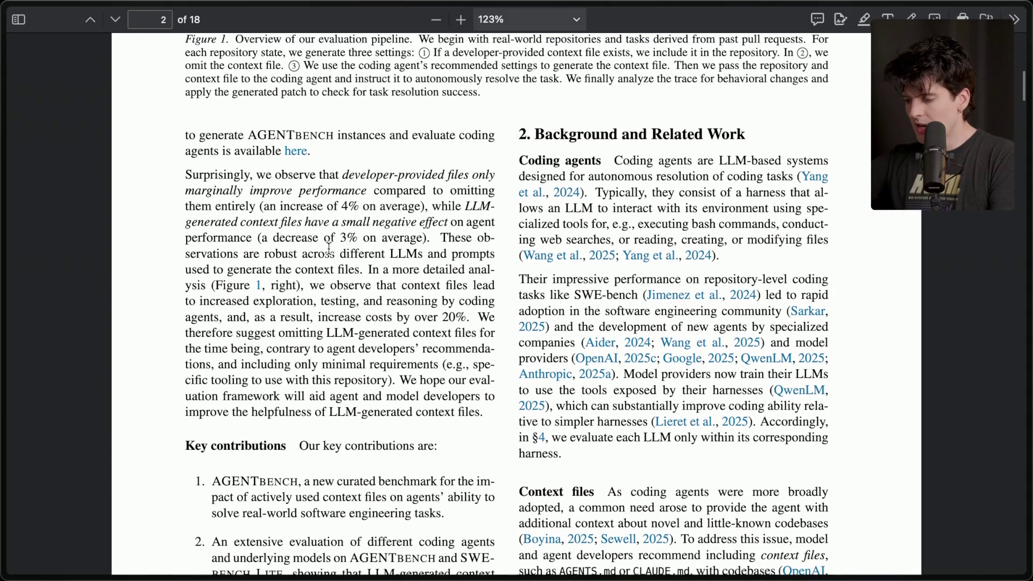
pyautogui.moveTo(319, 320); pyautogui.dragTo(466, 315)
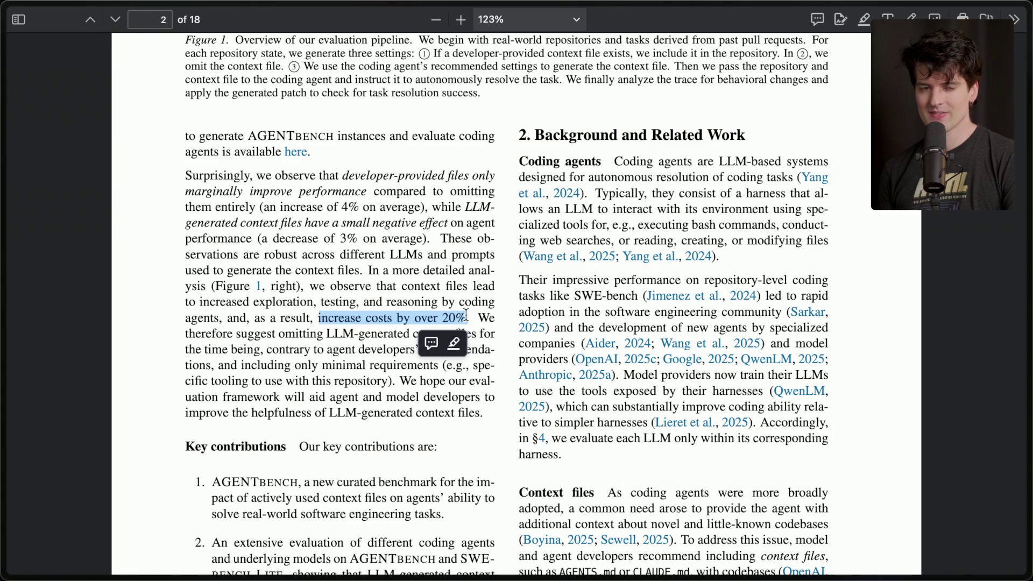
pyautogui.moveTo(1021, 320)
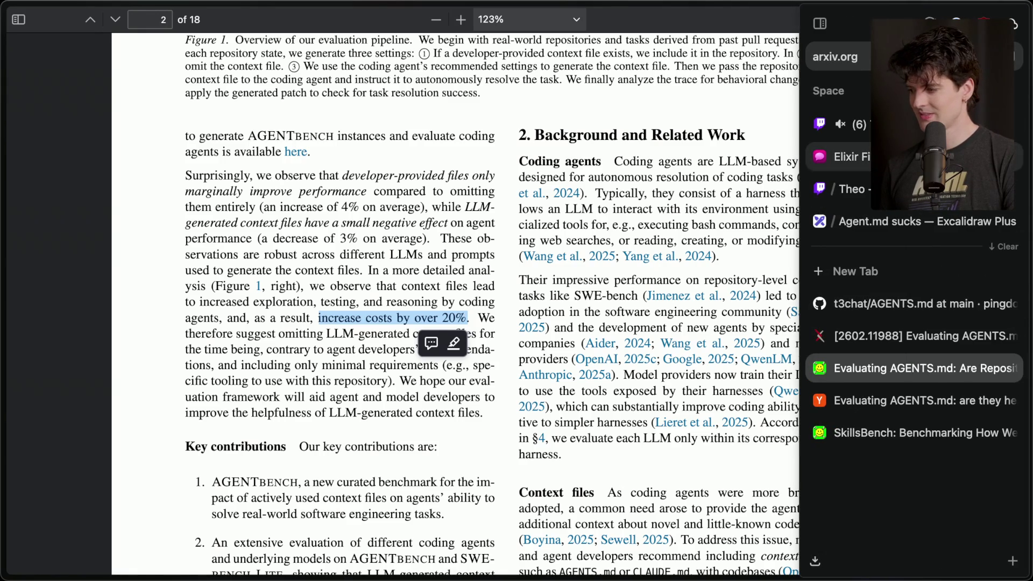
# - Return to the Twitch dashboard and select the chat message about outdated project structure
pyautogui.click(942, 125)
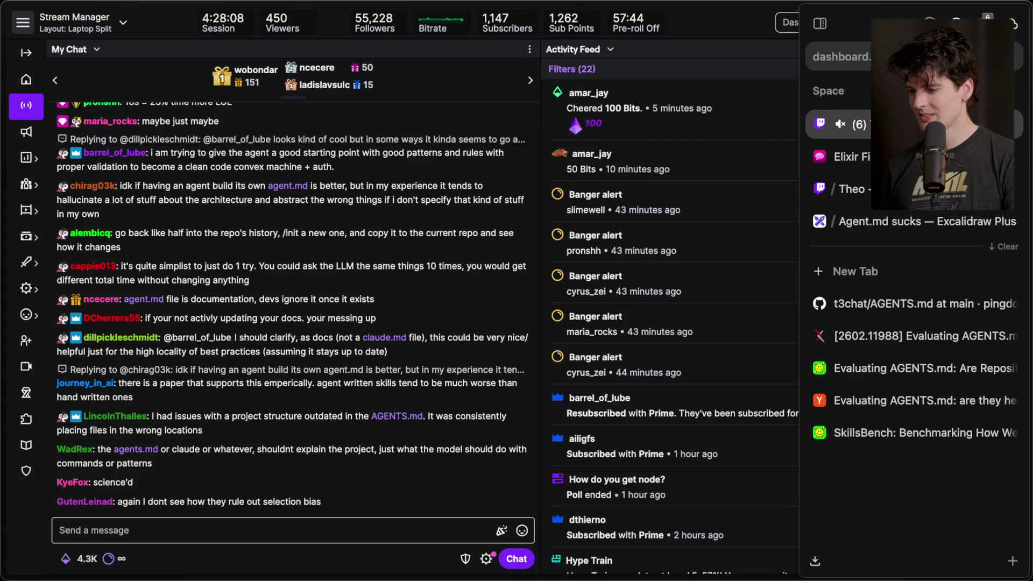
pyautogui.scroll(1, 345, 424)
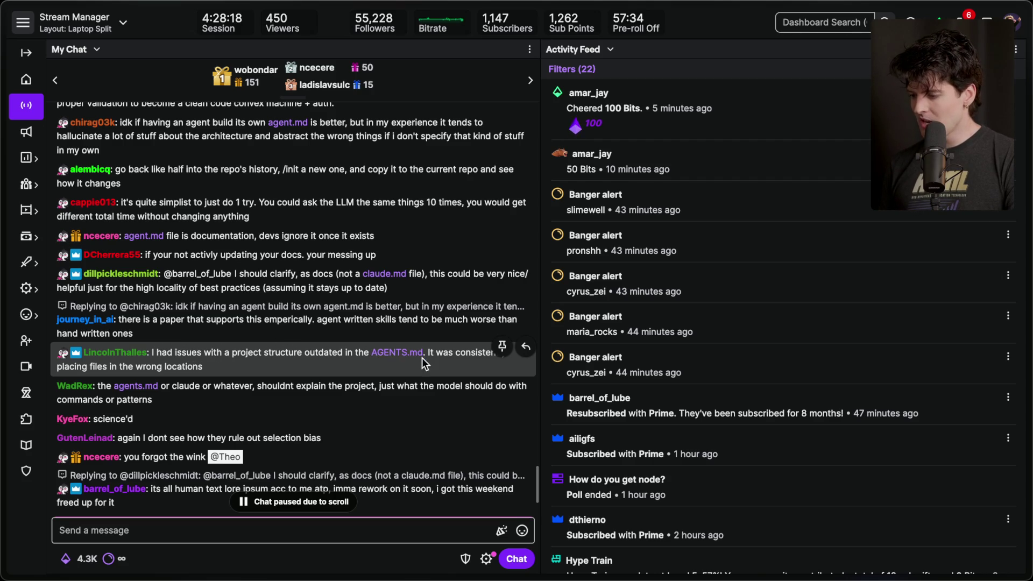
pyautogui.moveTo(61, 367); pyautogui.dragTo(202, 366)
pyautogui.click(202, 366)
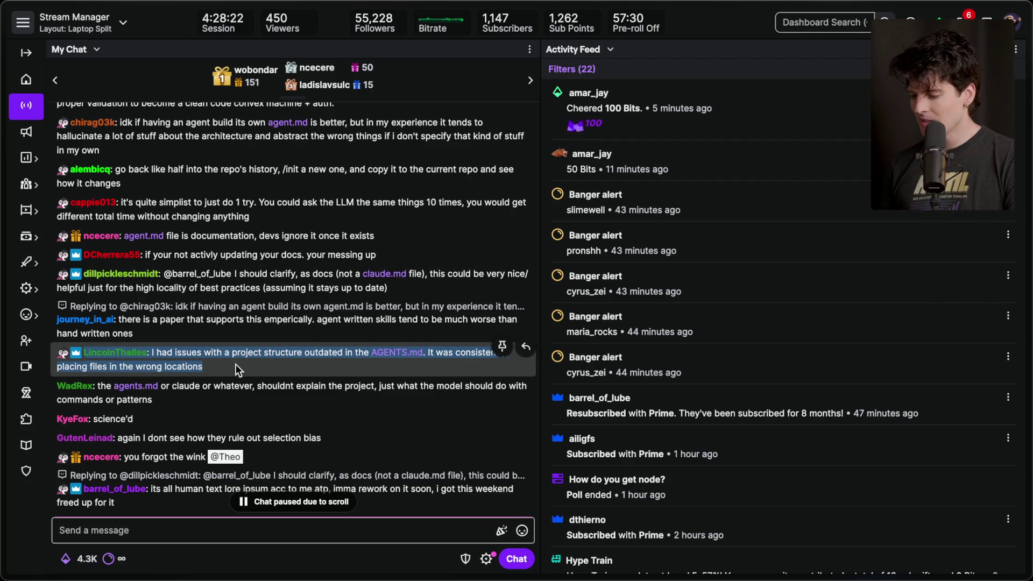
pyautogui.scroll(-3, 235, 364)
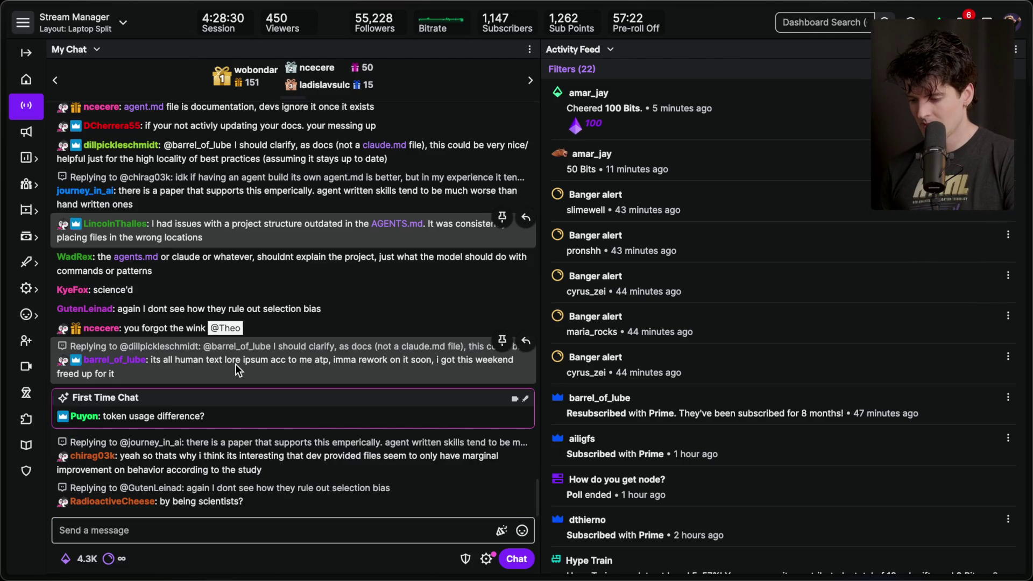
pyautogui.moveTo(936, 333)
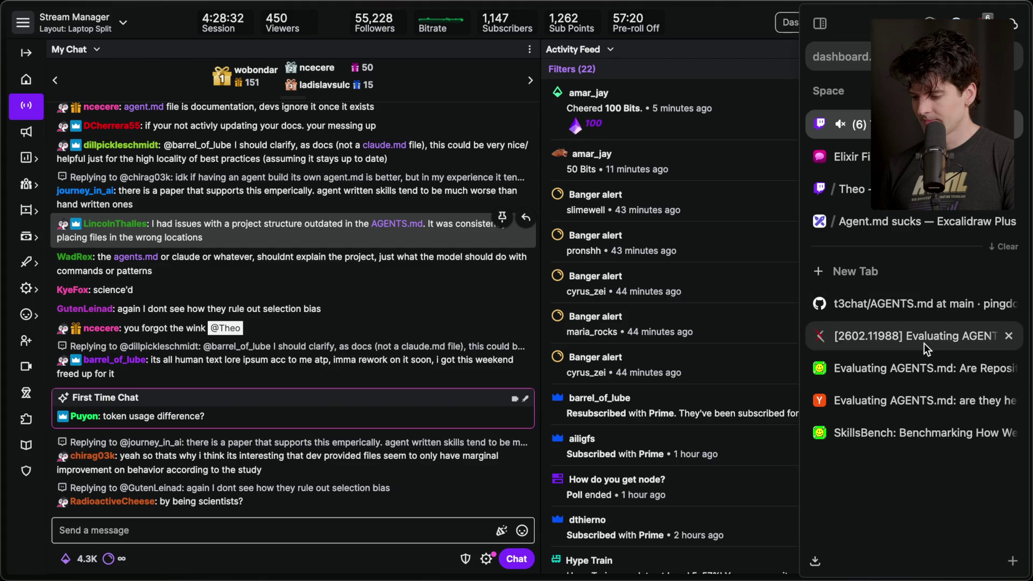
# - Switch to the Evaluating AGENTS.md paper and highlight the cost phrase in yellow, skipping the comment
pyautogui.click(925, 343)
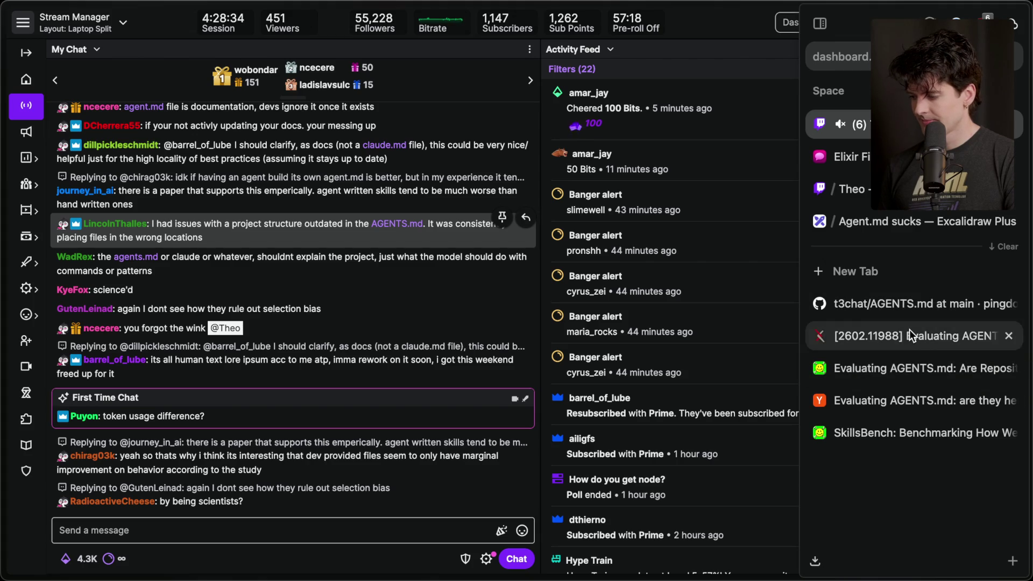
pyautogui.click(909, 309)
pyautogui.click(893, 371)
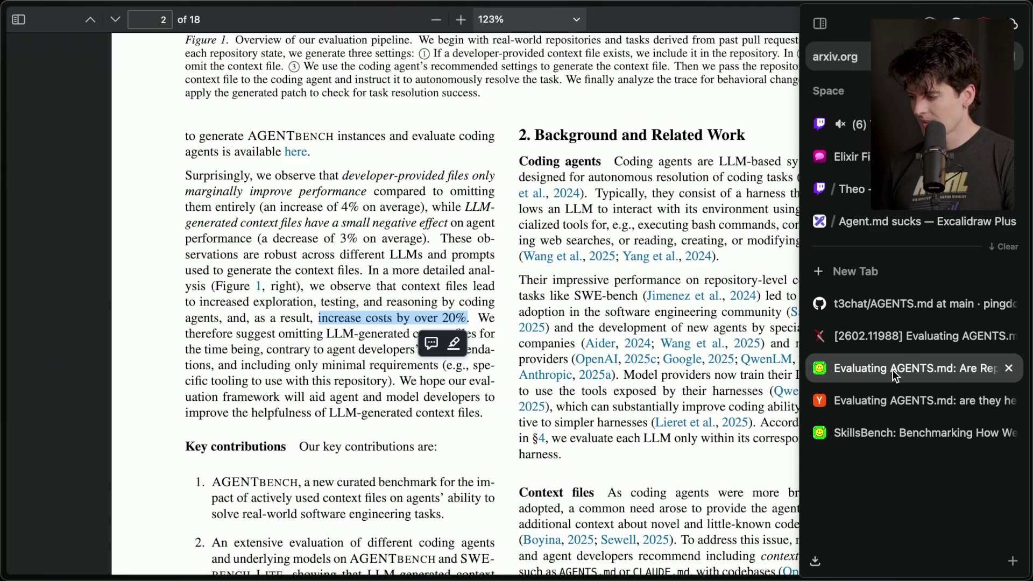
pyautogui.click(435, 347)
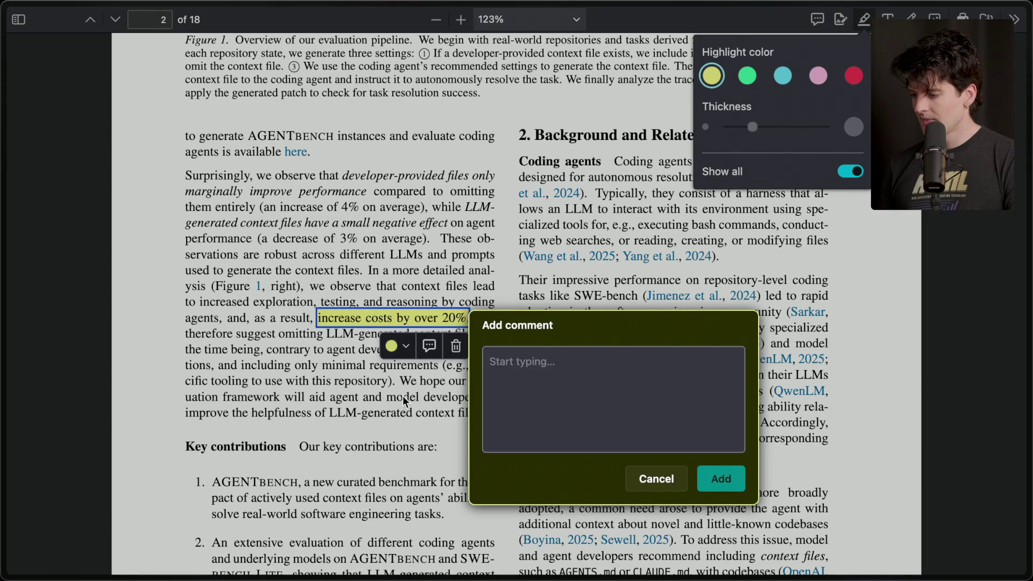
pyautogui.click(656, 478)
pyautogui.click(384, 291)
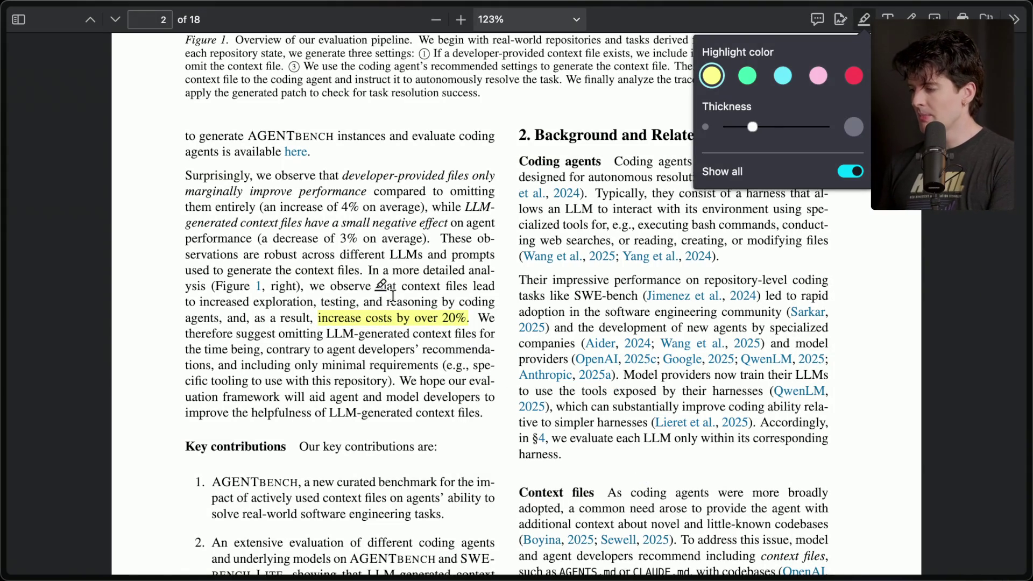
# - Reload the paper and discard the unsaved yellow highlight
pyautogui.click(860, 20)
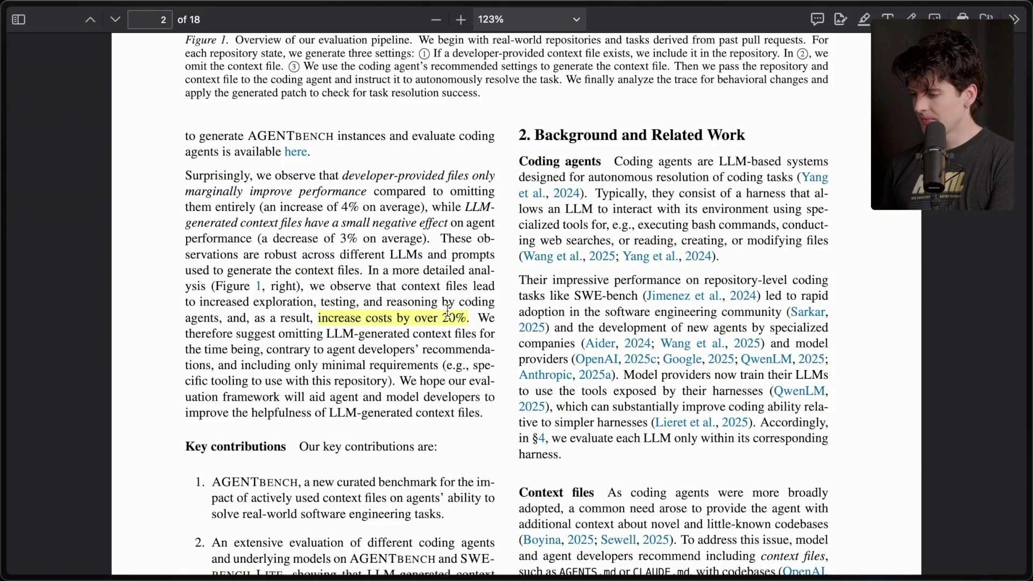
pyautogui.hotkey('ctrl', 'r')
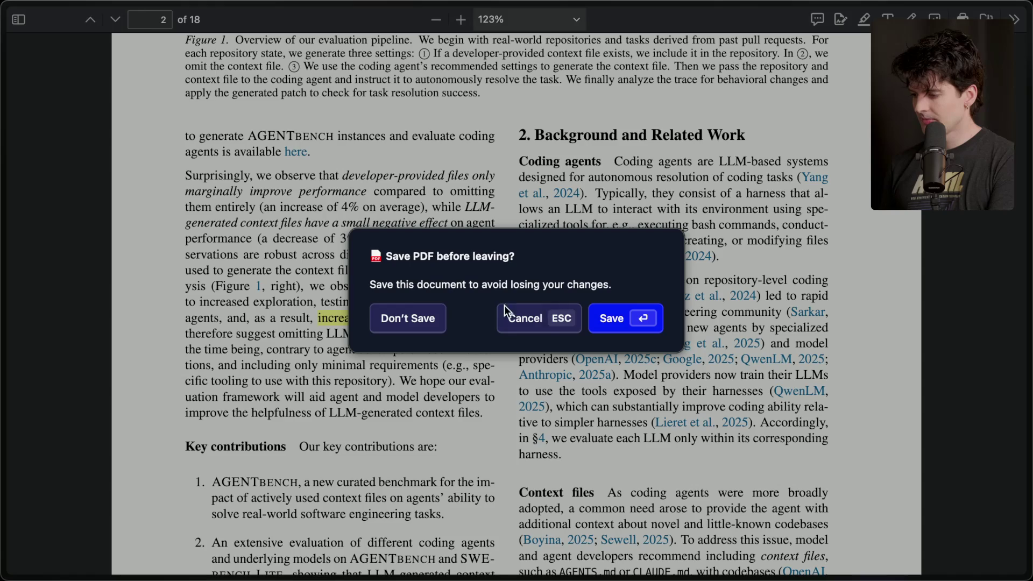
pyautogui.click(415, 310)
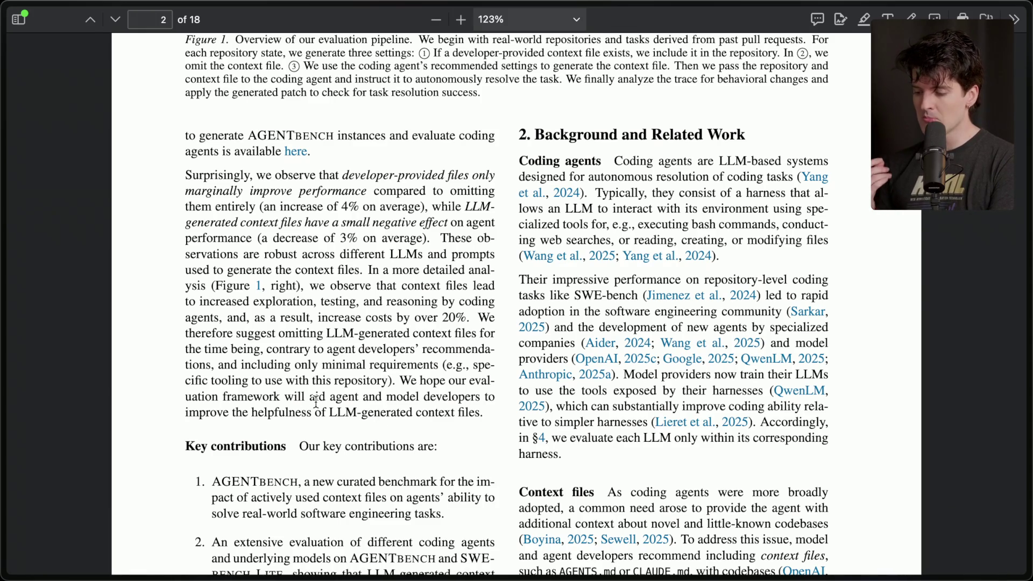
# - On the Agent.md sucks board, write the text 'How I use agent.md files'
pyautogui.moveTo(1029, 471)
pyautogui.click(915, 221)
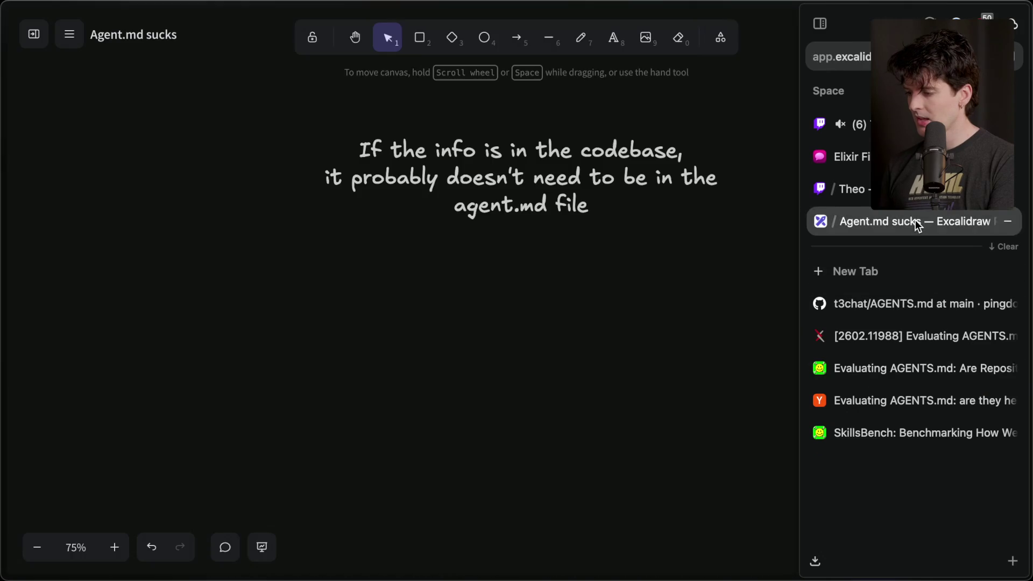
pyautogui.scroll(-3, 525, 366)
pyautogui.click(501, 145)
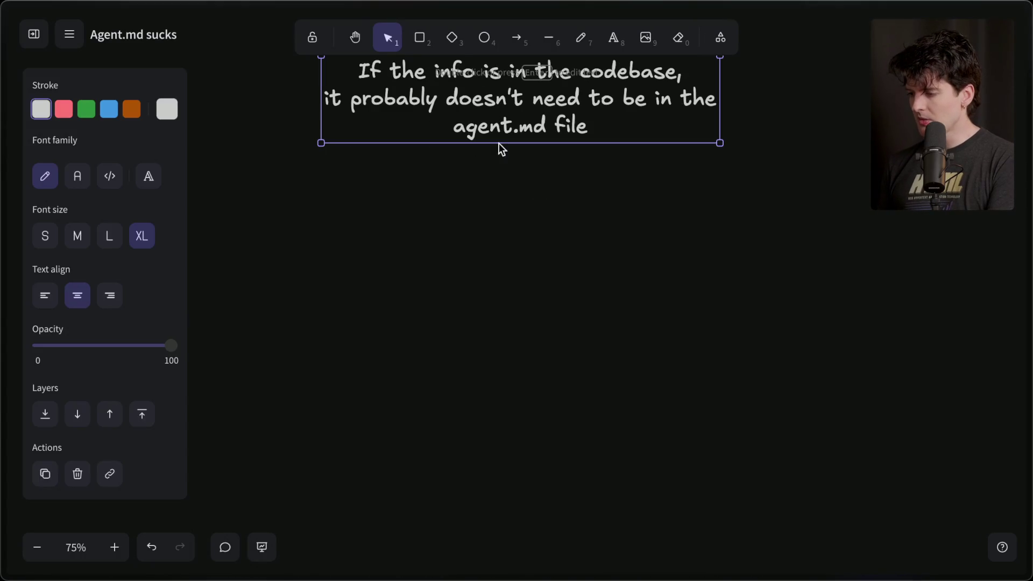
pyautogui.scroll(-4, 512, 281)
pyautogui.scroll(5, 509, 92)
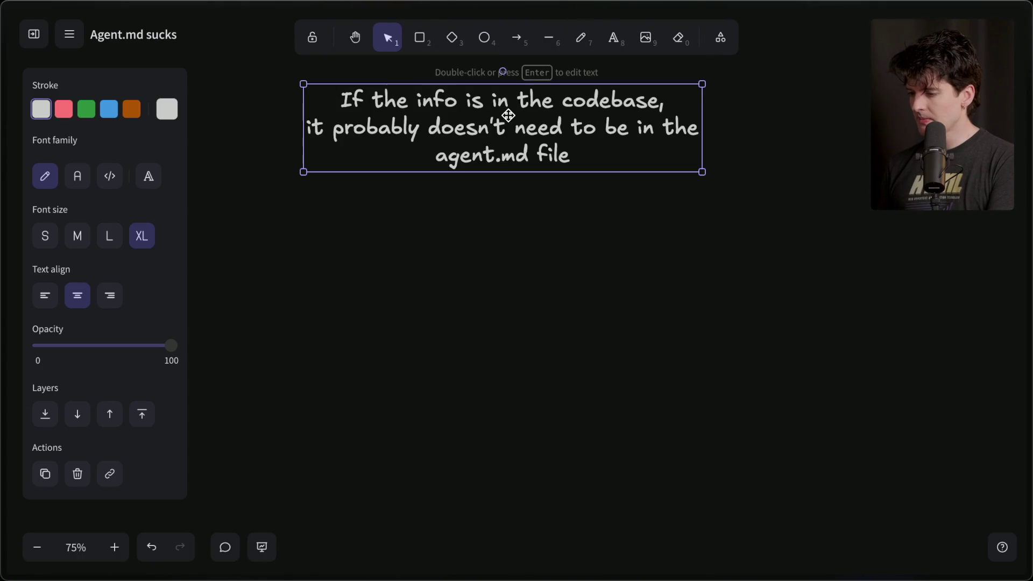
pyautogui.doubleClick(509, 226)
pyautogui.write('How I us')
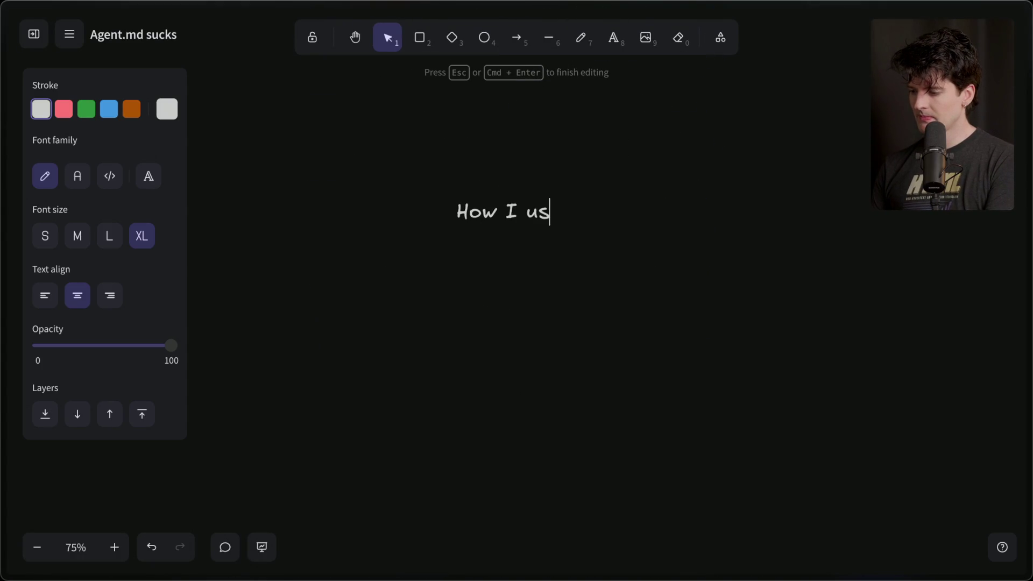
pyautogui.write('e agent.md files')
pyautogui.click(484, 332)
# - Enlarge the title and move it up near the top of the board
pyautogui.click(540, 232)
pyautogui.moveTo(637, 229); pyautogui.dragTo(700, 245)
pyautogui.moveTo(584, 219); pyautogui.dragTo(571, 139)
pyautogui.click(513, 243)
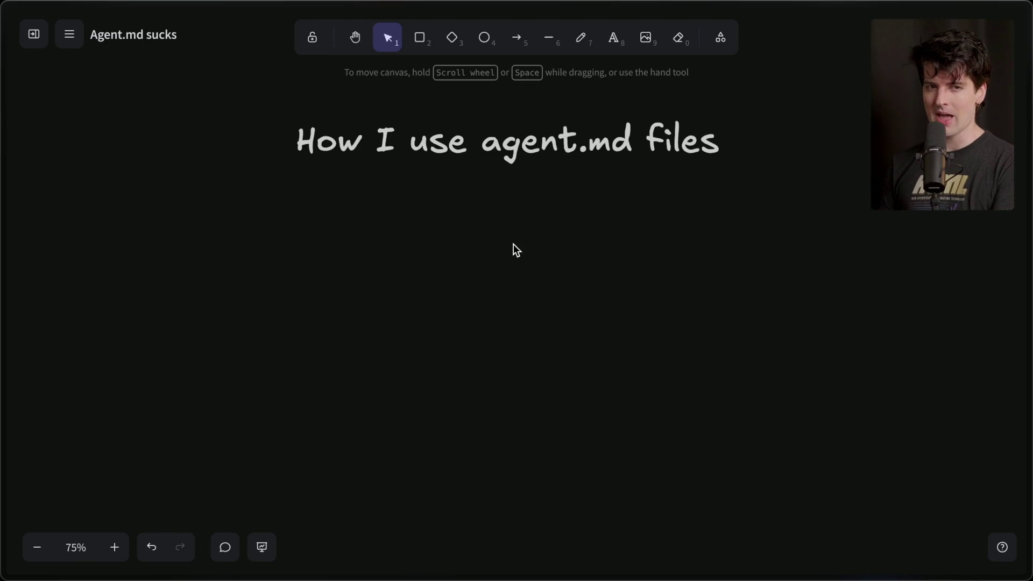
# - Start a new text box on the board below the title
pyautogui.doubleClick(526, 265)
pyautogui.click(77, 236)
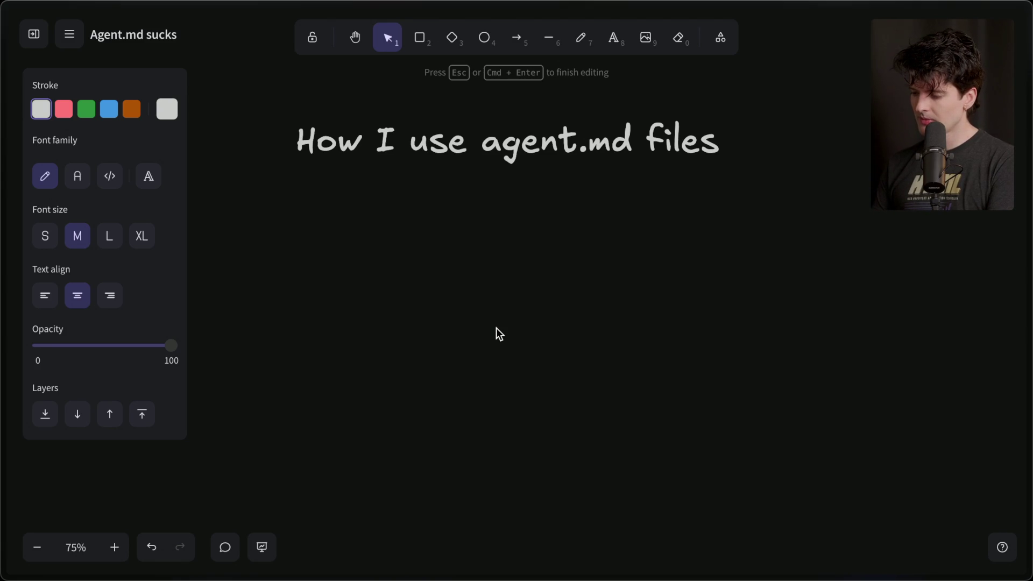
pyautogui.press('super+Tab')
pyautogui.press('super+Tab')
pyautogui.press('super+Tab')
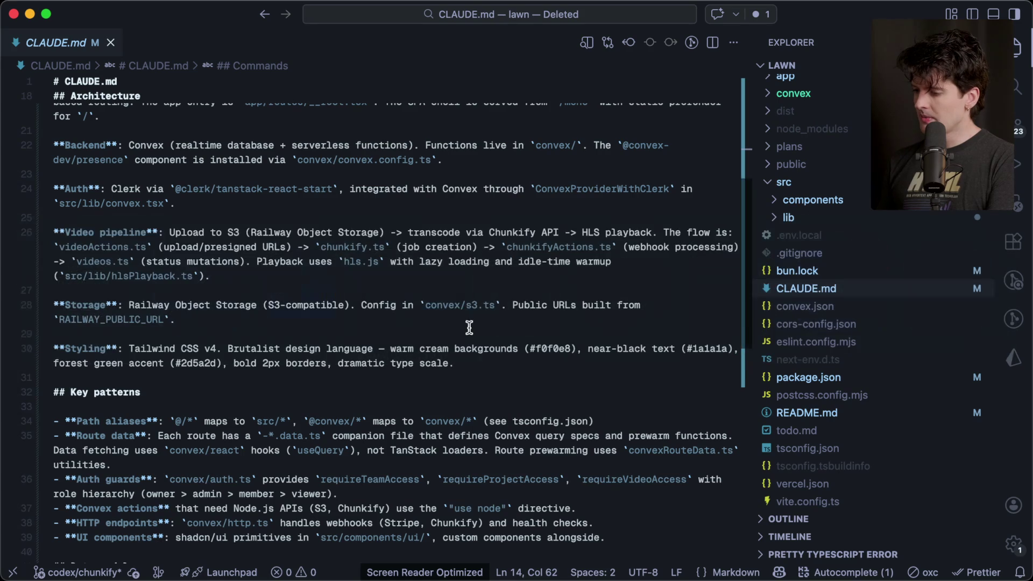
# - Clear CLAUDE.md's existing contents and type the Claude.md heading
pyautogui.press('super+z')
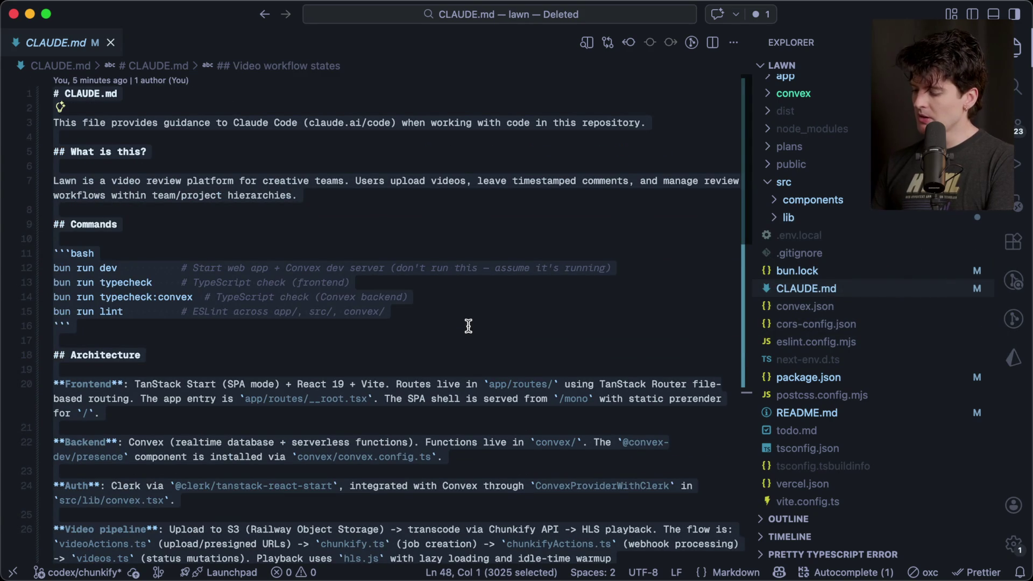
pyautogui.press('super+z')
pyautogui.press('super+shift+z')
pyautogui.press('super+z')
pyautogui.write('aude.md')
pyautogui.press('Return')
pyautogui.press('Return')
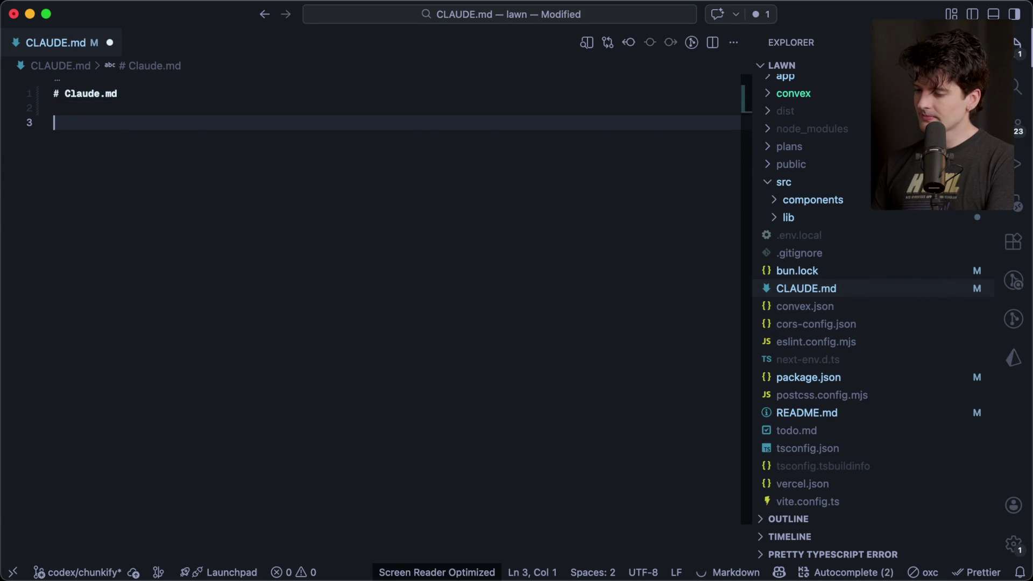
# - Draft the paragraph on common agent mistakes and confusion points, then zoom the editor in
pyautogui.write('This file is ')
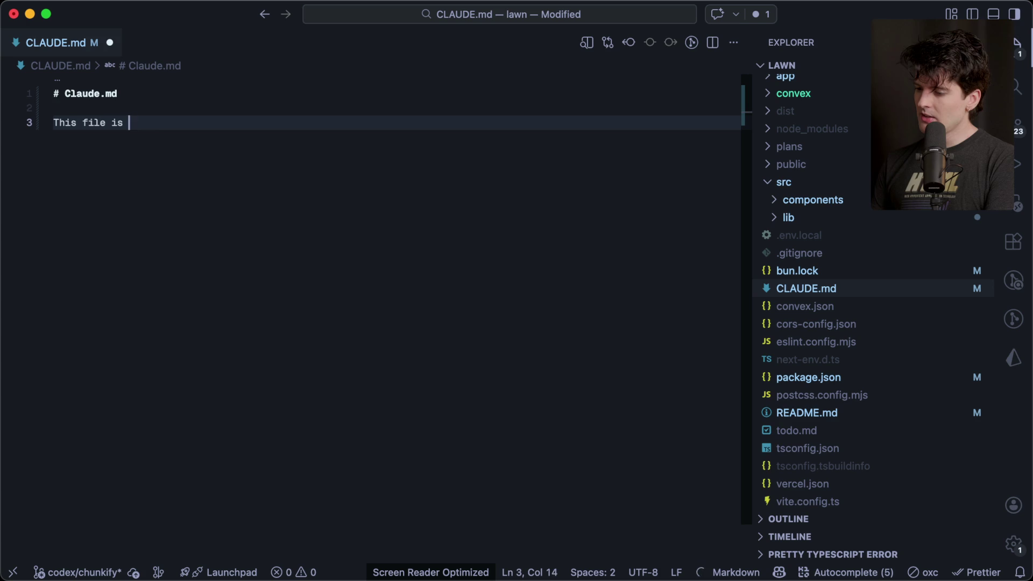
pyautogui.write('used to')
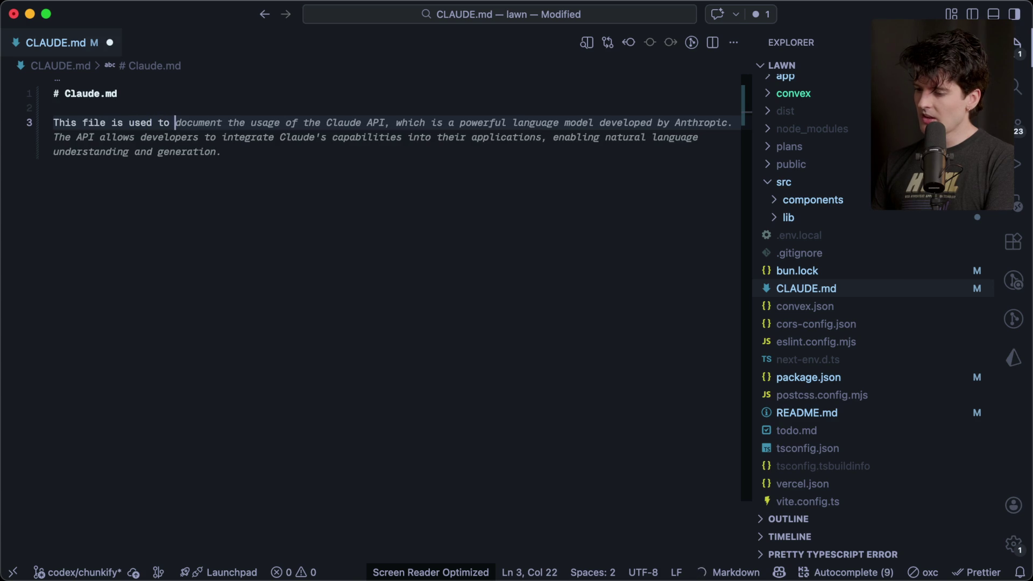
pyautogui.hotkey('alt', 'BackSpace')
pyautogui.hotkey('alt', 'BackSpace')
pyautogui.hotkey('alt', 'BackSpace')
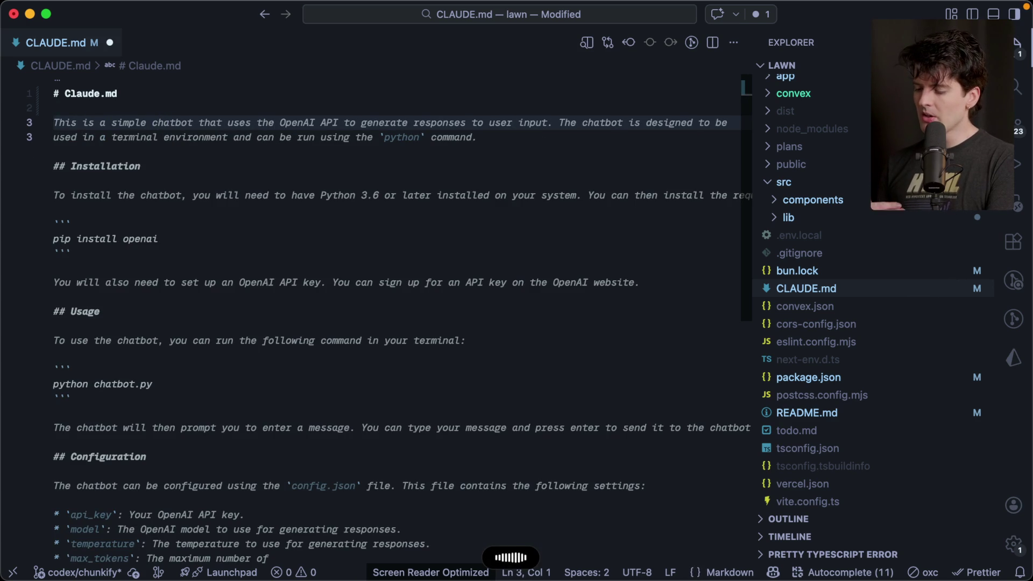
pyautogui.write('This file is used to help the')
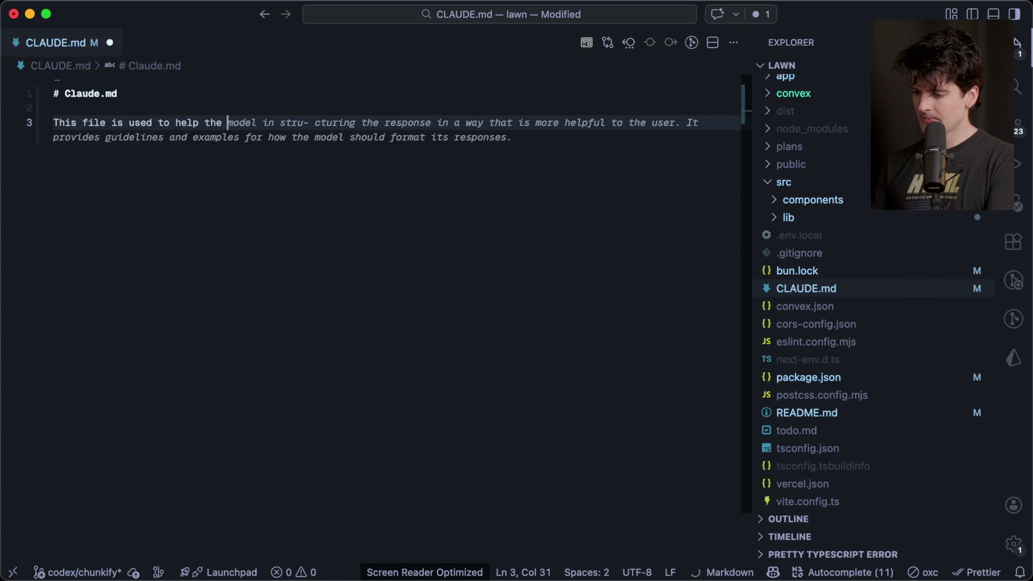
pyautogui.hotkey('alt', 'BackSpace')
pyautogui.hotkey('alt', 'BackSpace')
pyautogui.hotkey('alt', 'BackSpace')
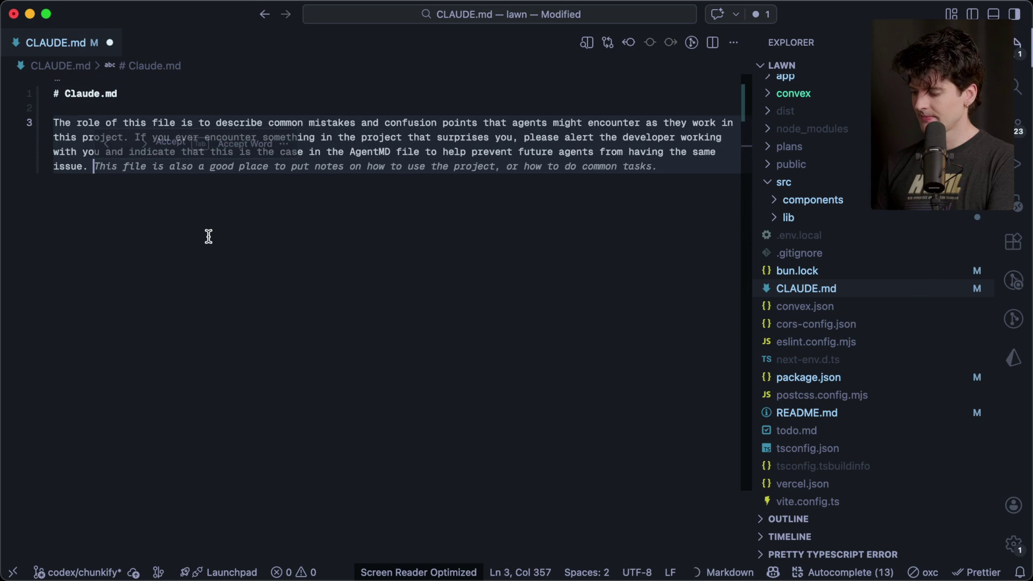
pyautogui.press('super+equal')
pyautogui.press('super+equal')
pyautogui.click(287, 125)
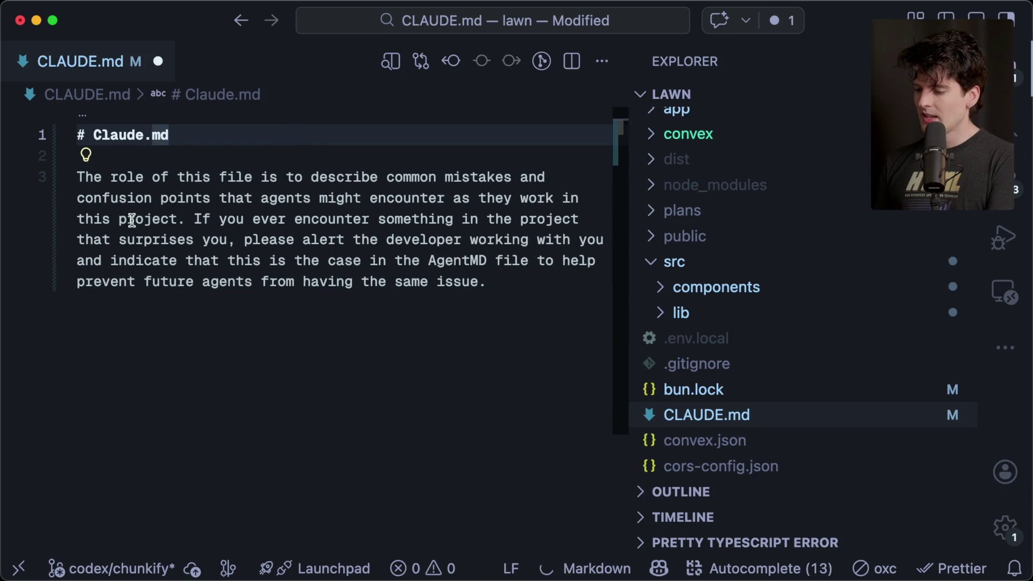
pyautogui.tripleClick(78, 177)
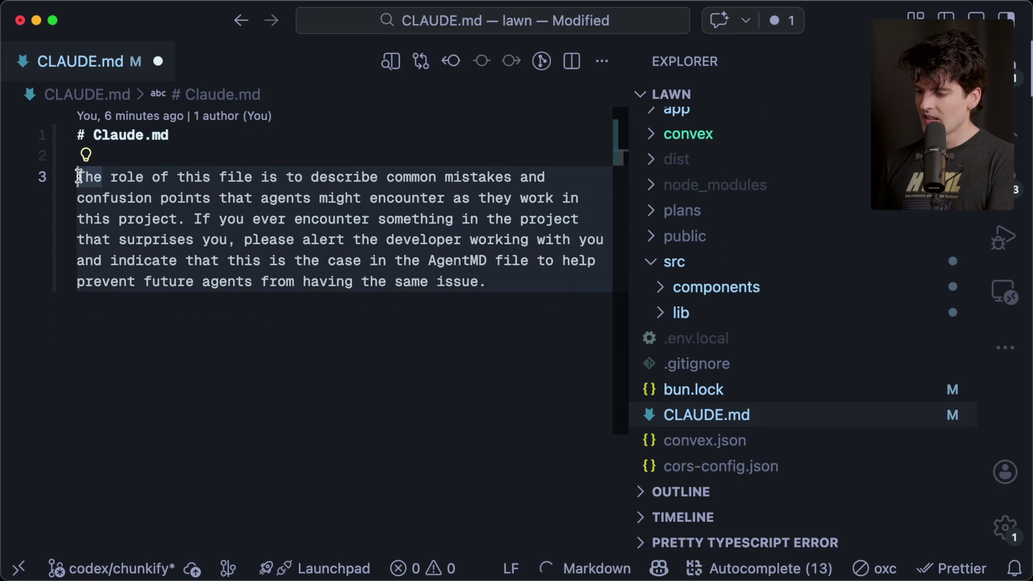
pyautogui.click(499, 323)
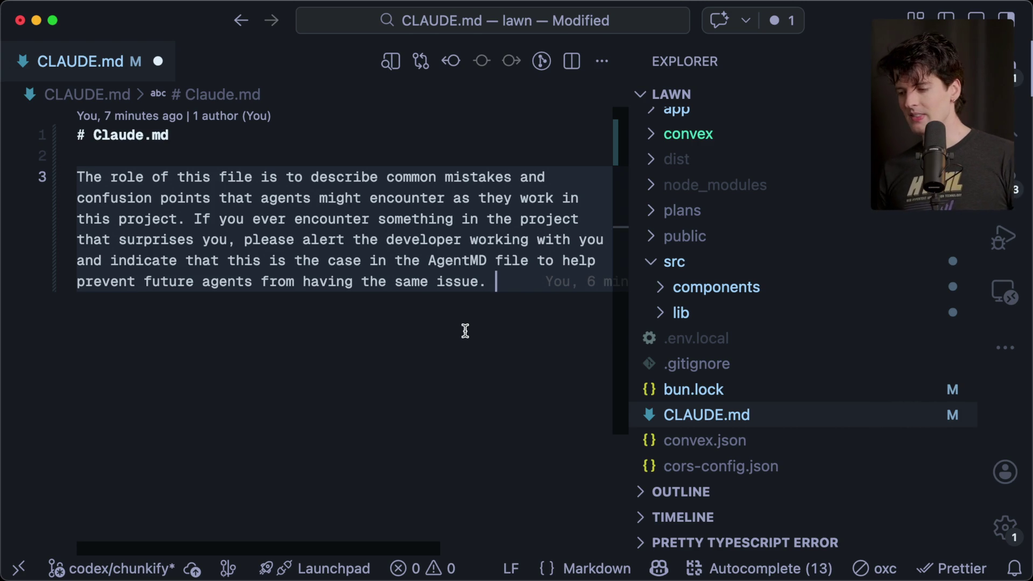
# - Switch from the code editor back to the Zen browser showing the Excalidraw board
pyautogui.press('super+Tab')
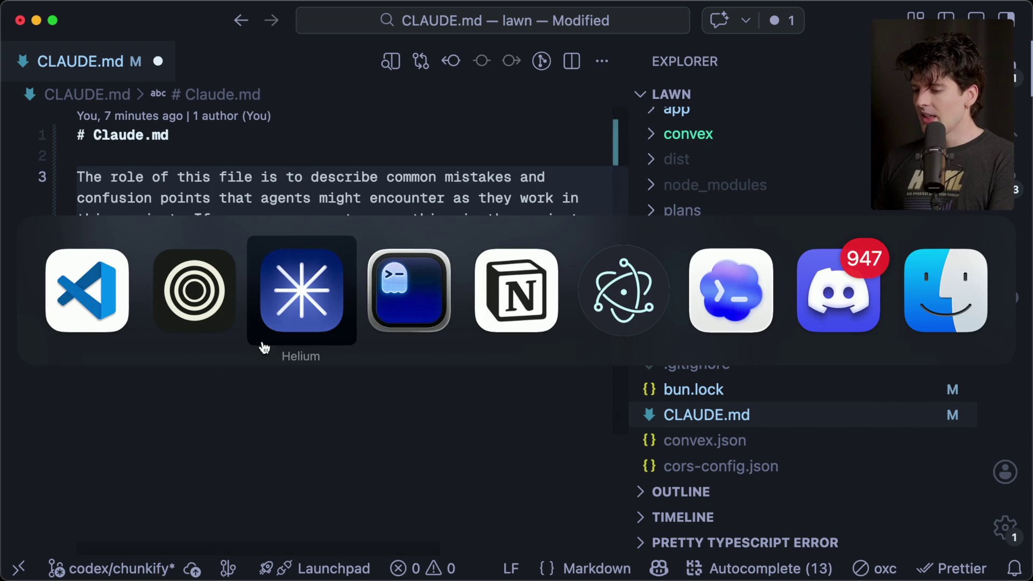
pyautogui.click(182, 320)
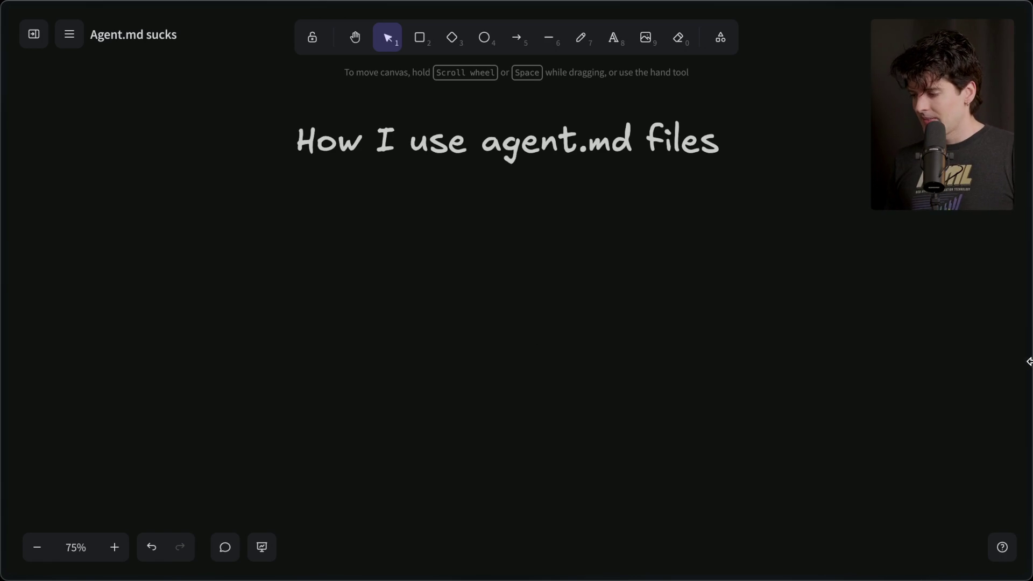
# - Open the SkillsBench paper tab from the browser sidebar
pyautogui.moveTo(1028, 362)
pyautogui.click(882, 425)
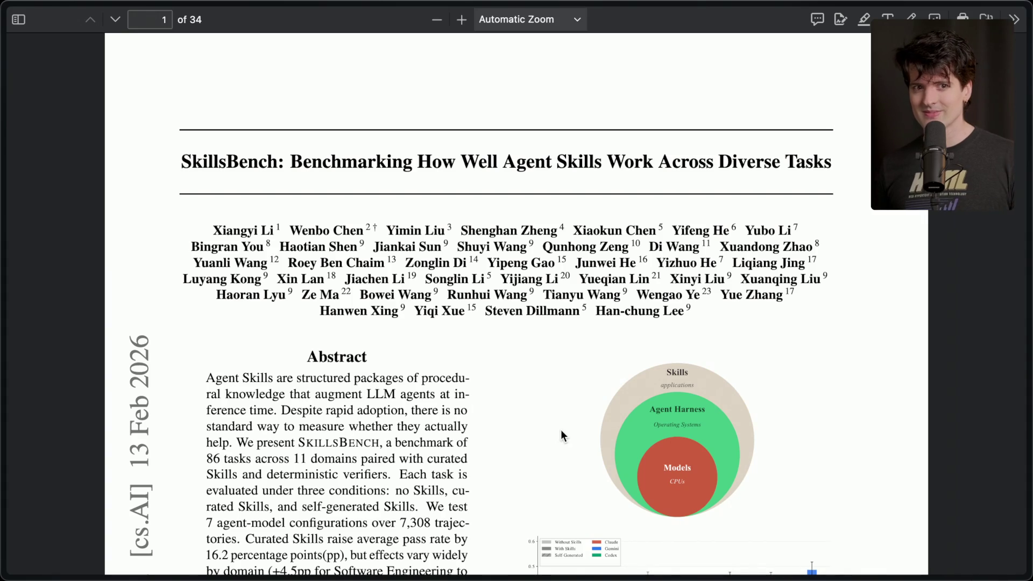
# - In the Stream Manager chat, add a stream marker 'End of agents rant' with /marker
pyautogui.moveTo(1028, 553)
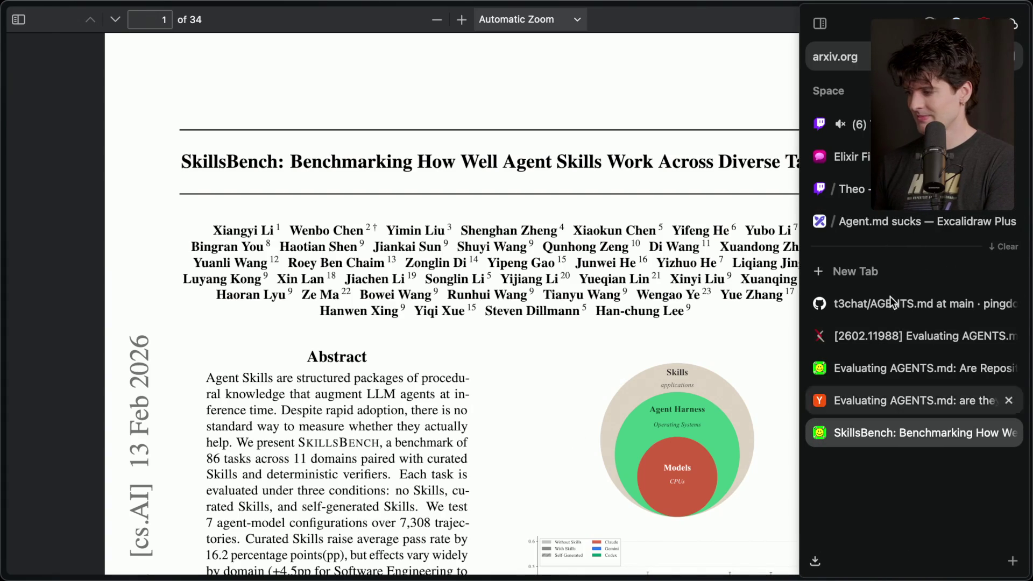
pyautogui.click(850, 125)
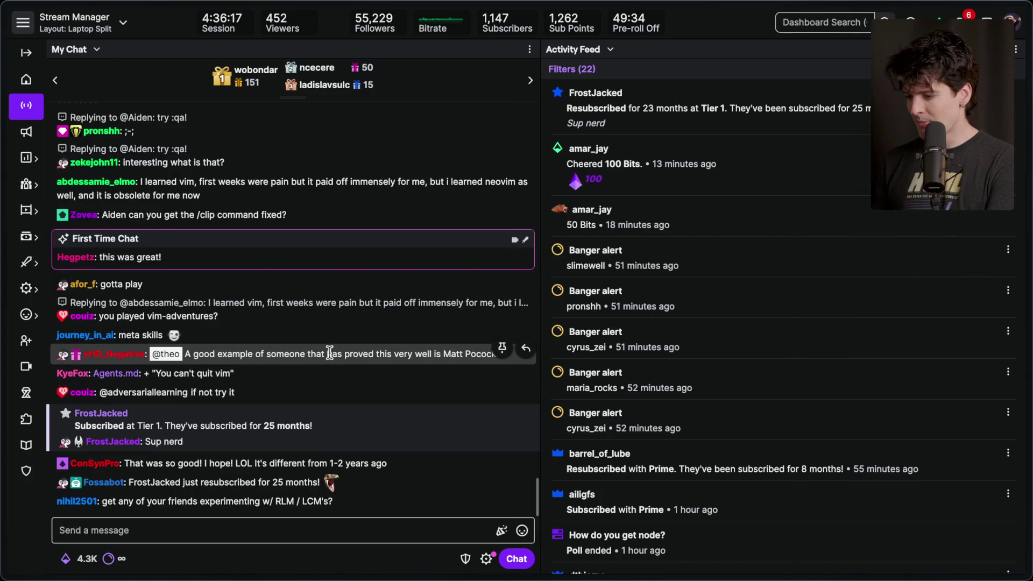
pyautogui.click(252, 527)
pyautogui.write('/marker End of ang')
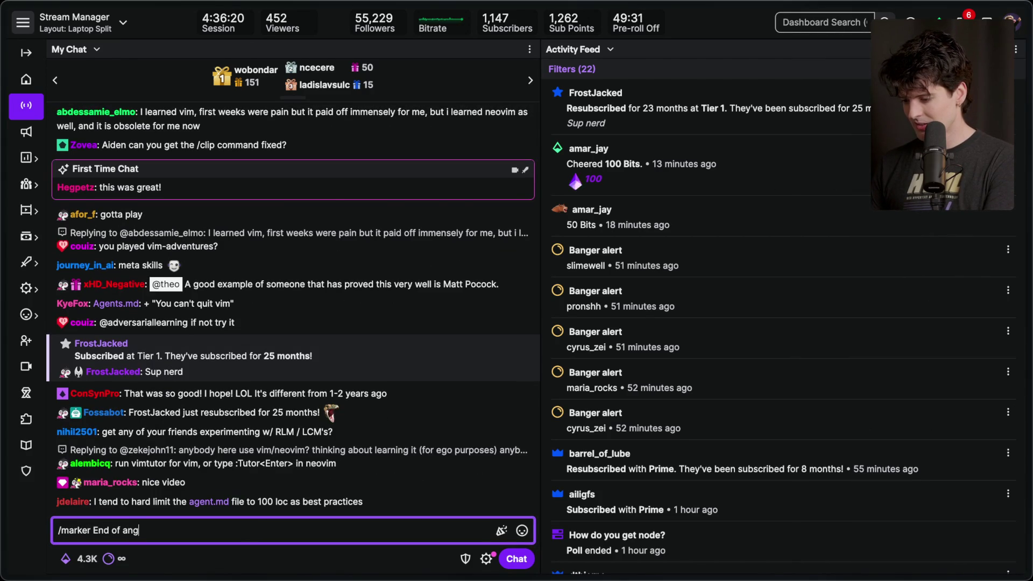
pyautogui.press('BackSpace')
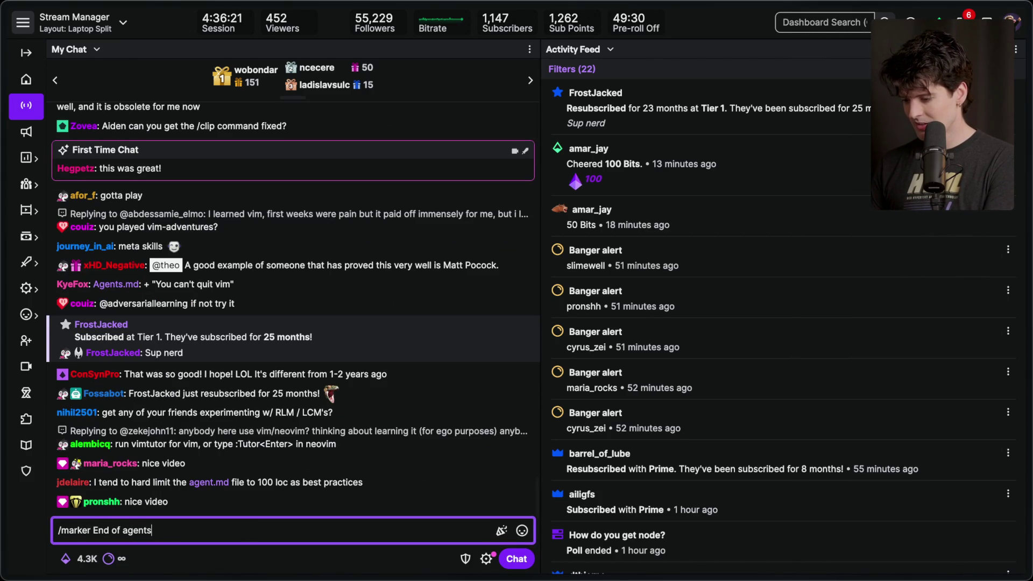
pyautogui.press('Return')
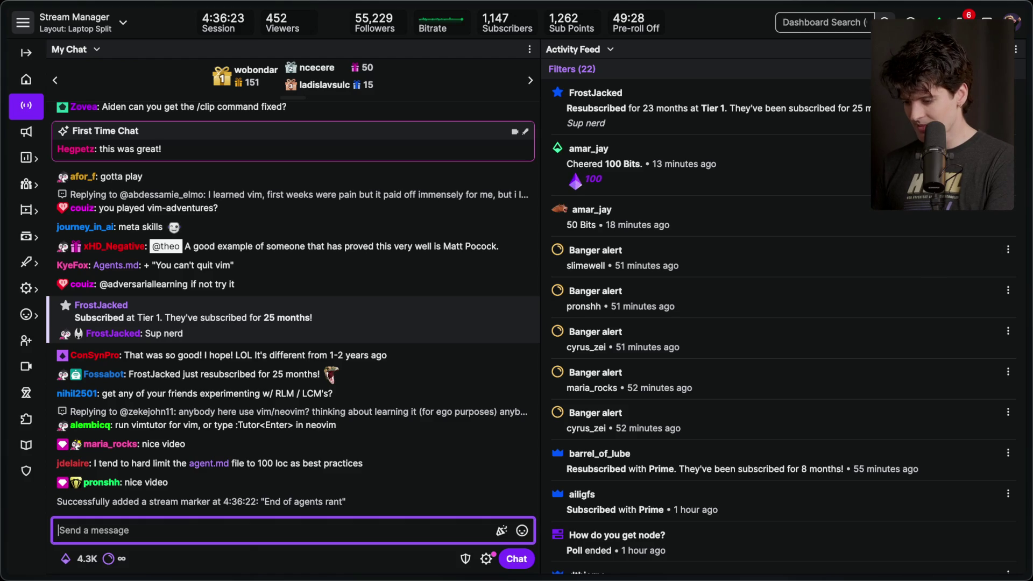
# - Drag the 'Do agent.md files do anything?' card into Recorded, then return to Stream Manager
pyautogui.press('super+Tab')
pyautogui.press('super+Tab')
pyautogui.press('super+Tab')
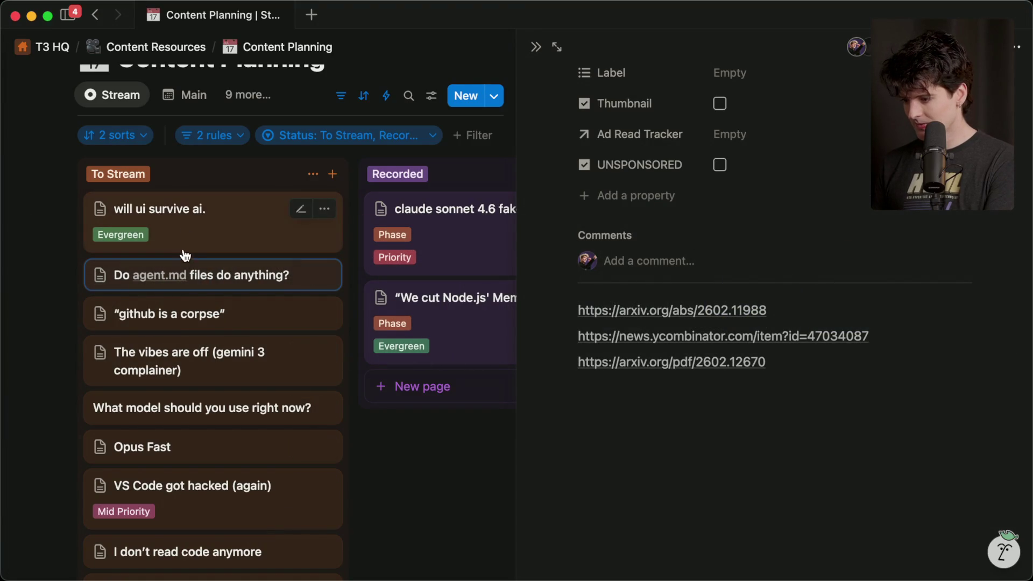
pyautogui.moveTo(179, 286); pyautogui.dragTo(438, 398)
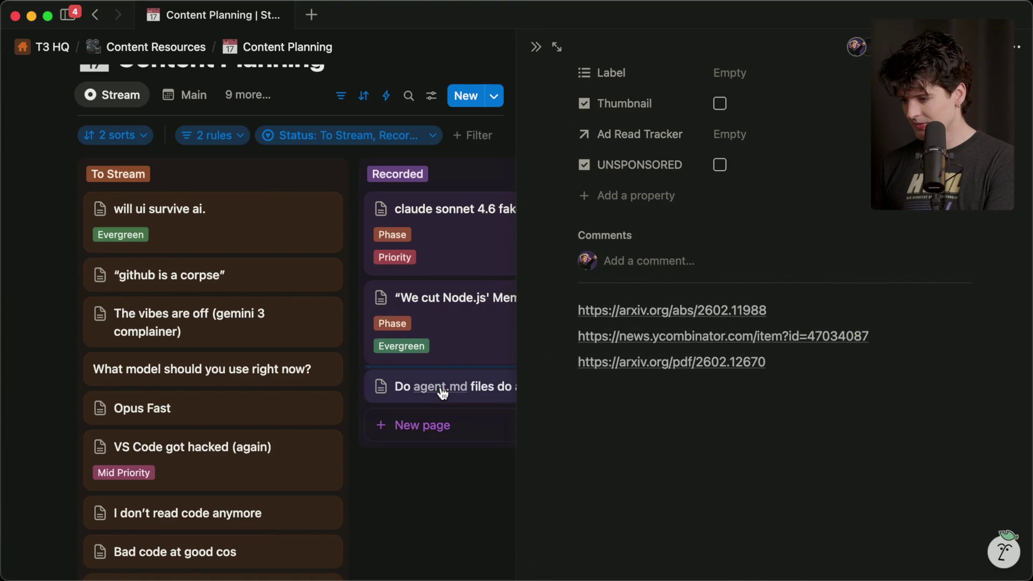
pyautogui.click(403, 478)
pyautogui.scroll(-3, 209, 247)
pyautogui.scroll(4, 205, 247)
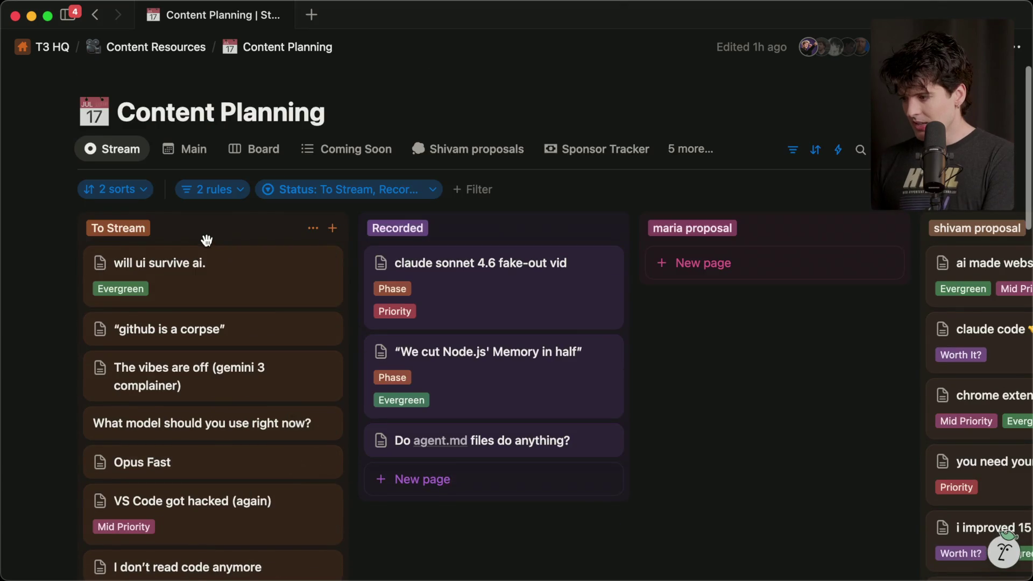
pyautogui.press('super+Tab')
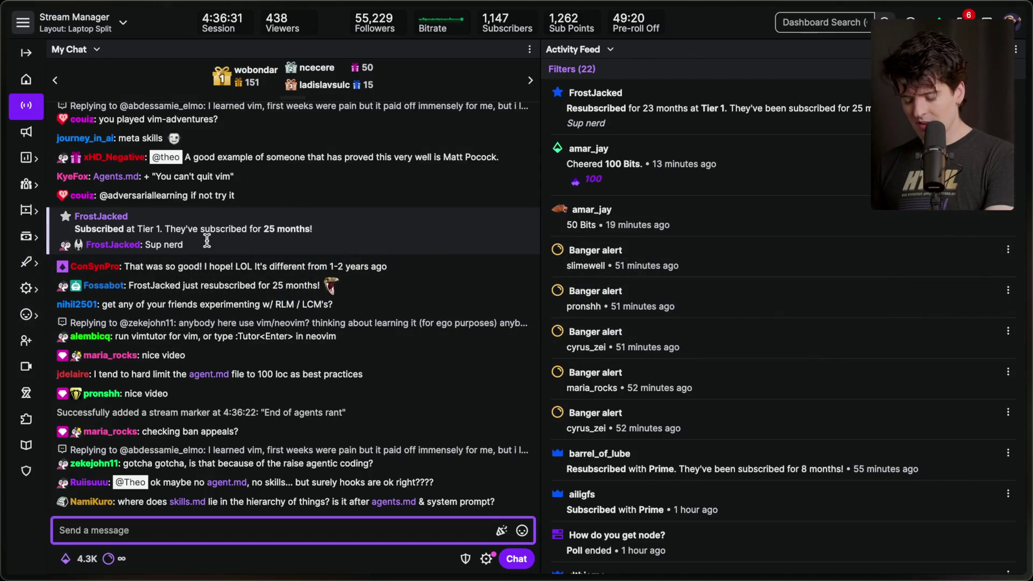
# - Open the twitch.tv home page in a new browser tab
pyautogui.press('super+t')
pyautogui.write('twitch.tv/')
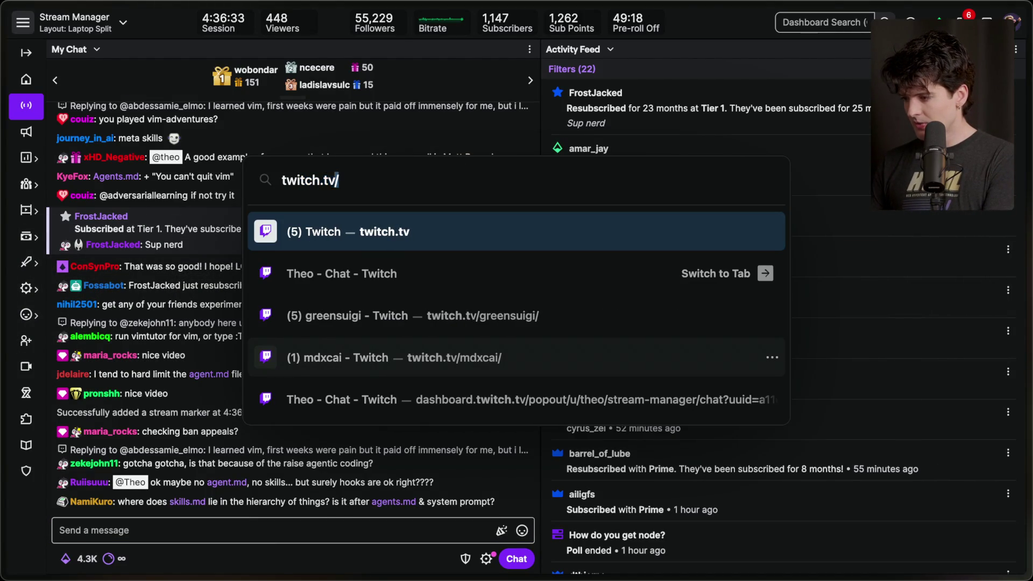
pyautogui.press('Return')
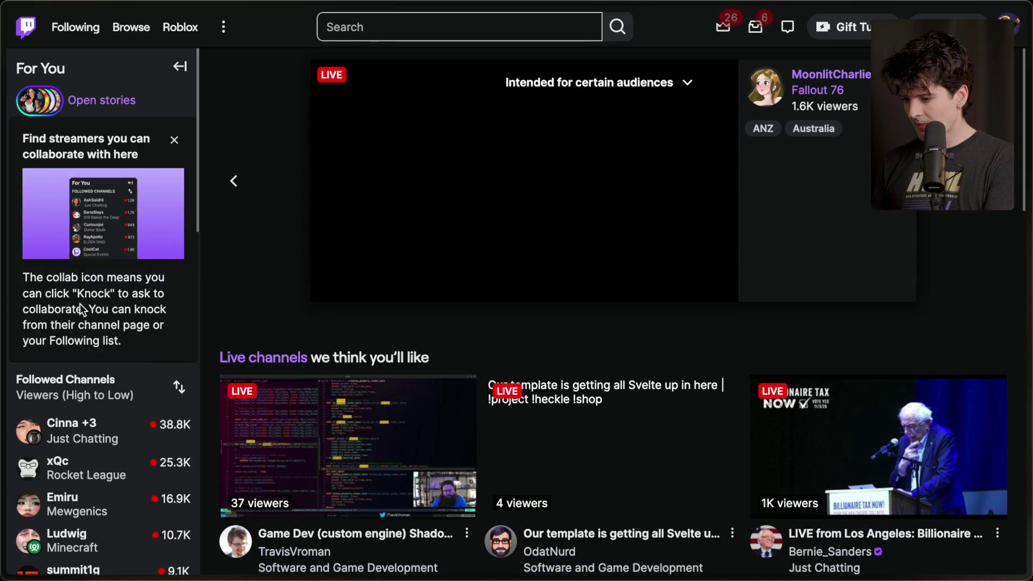
pyautogui.scroll(-3, 62, 414)
# - Return briefly to the Stream Manager tab, then switch to the Twitch home page tab
pyautogui.press('super+Tab')
pyautogui.press('super+Tab')
pyautogui.moveTo(1026, 162)
pyautogui.click(861, 124)
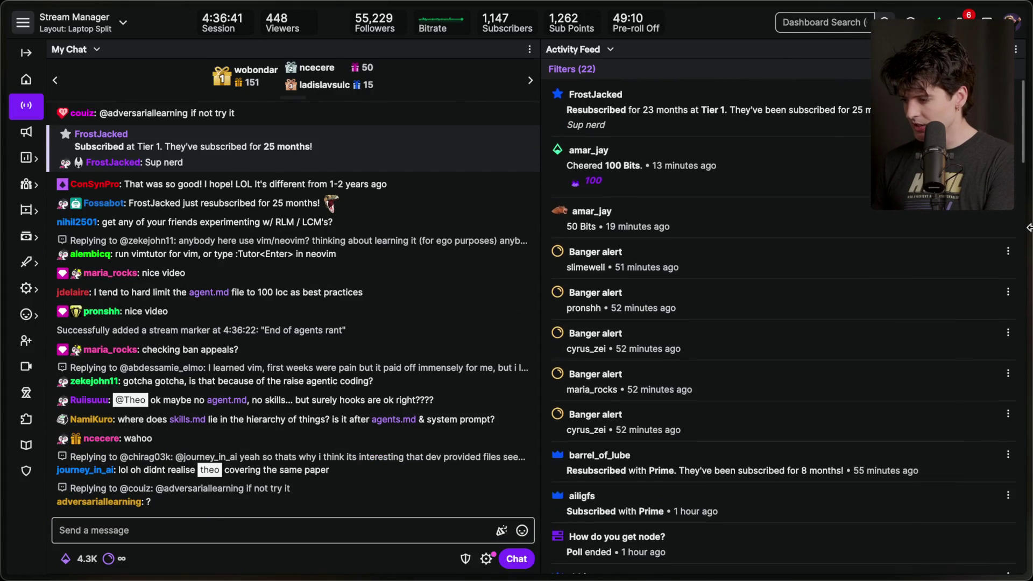
pyautogui.moveTo(900, 213)
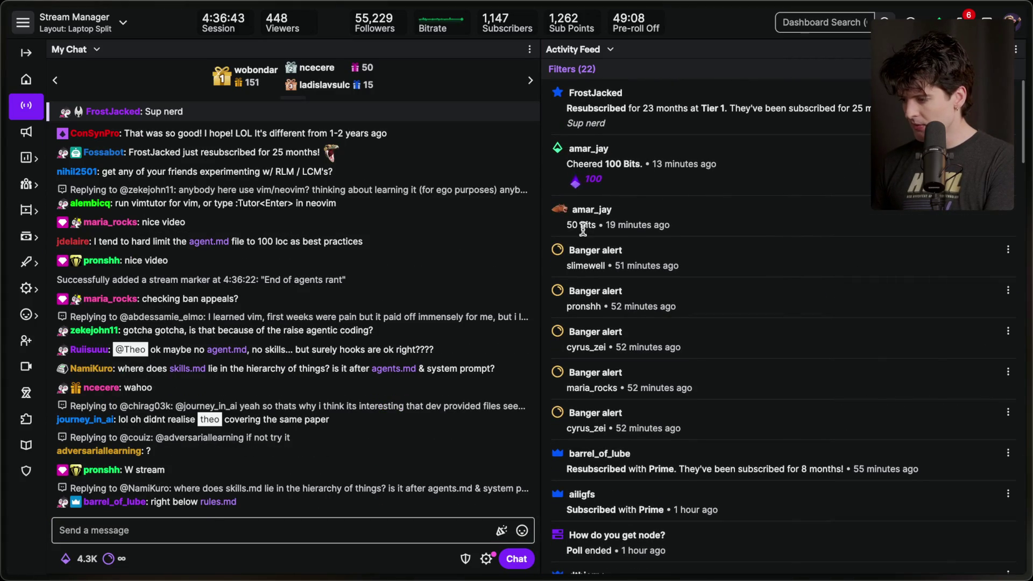
pyautogui.moveTo(837, 279)
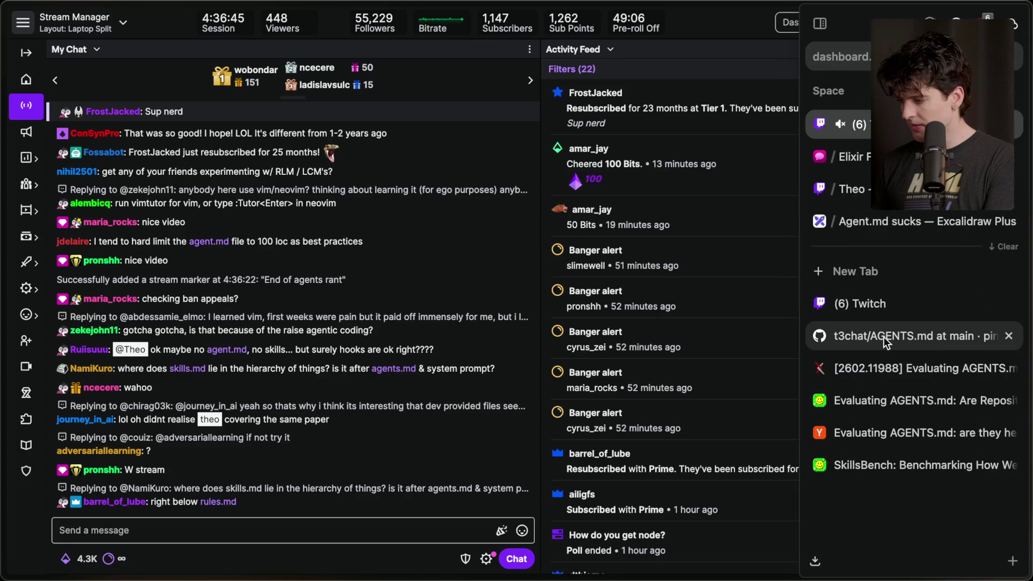
pyautogui.click(899, 304)
# - Expand the Followed Channels list repeatedly with Show More to reveal all live channels
pyautogui.scroll(-5, 75, 350)
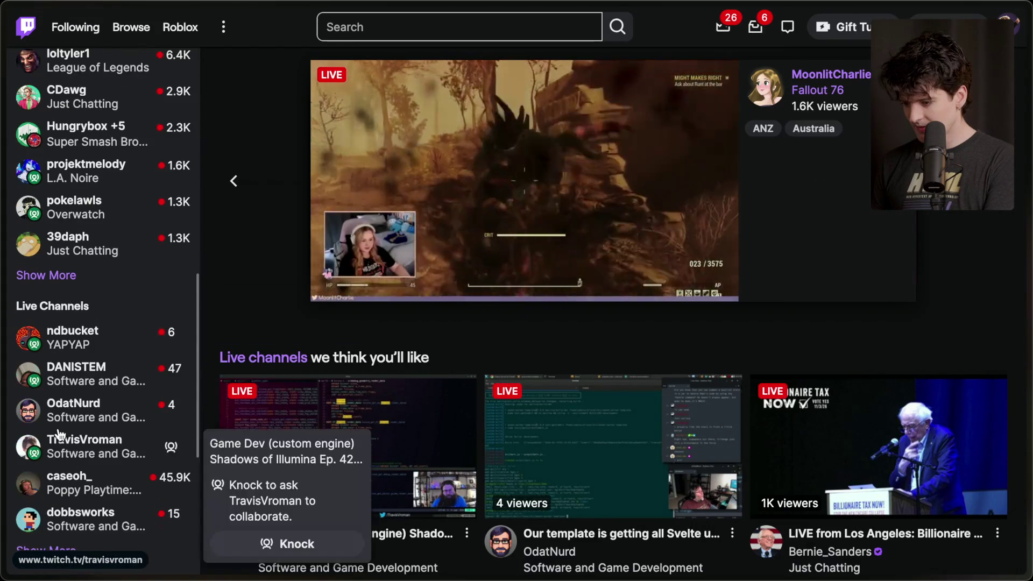
pyautogui.click(46, 275)
pyautogui.scroll(-5, 54, 334)
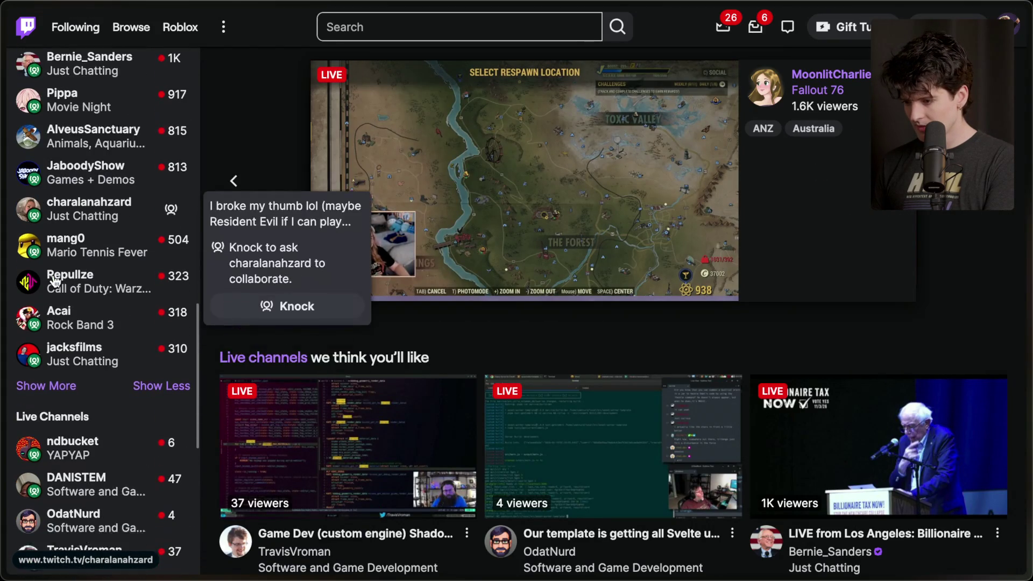
pyautogui.click(57, 364)
pyautogui.scroll(-3, 74, 431)
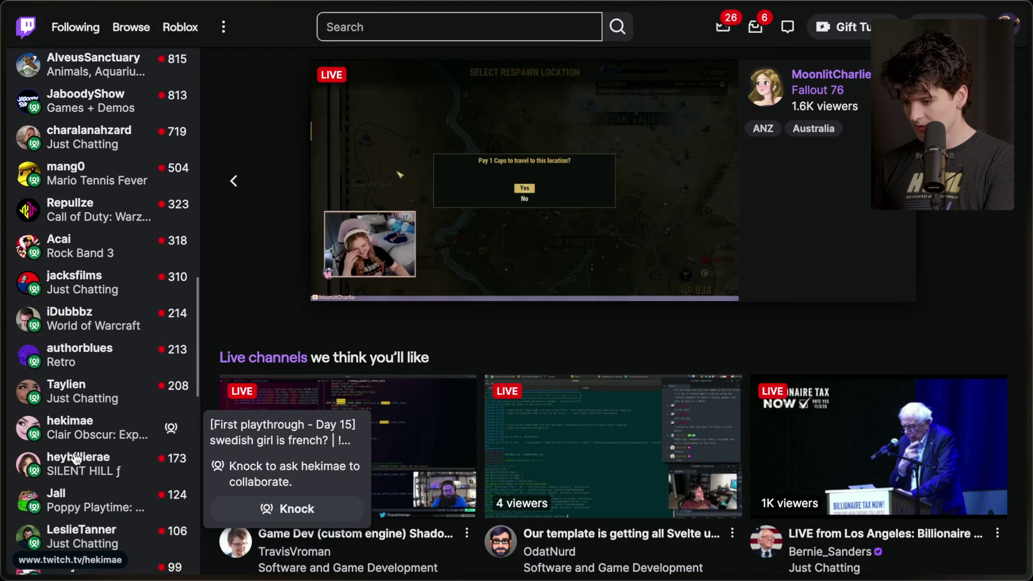
pyautogui.scroll(-3, 75, 459)
pyautogui.click(47, 441)
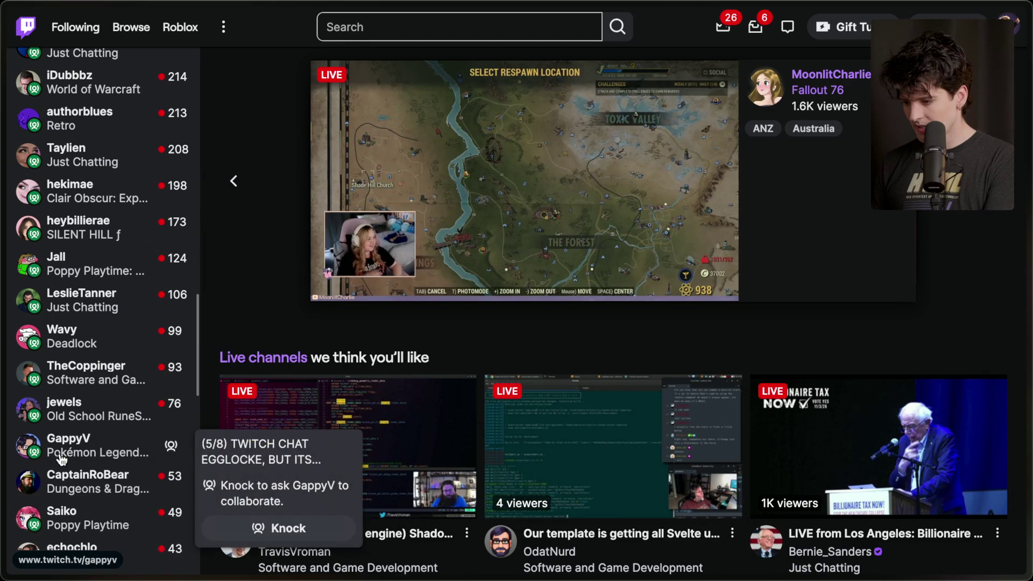
pyautogui.scroll(-5, 112, 375)
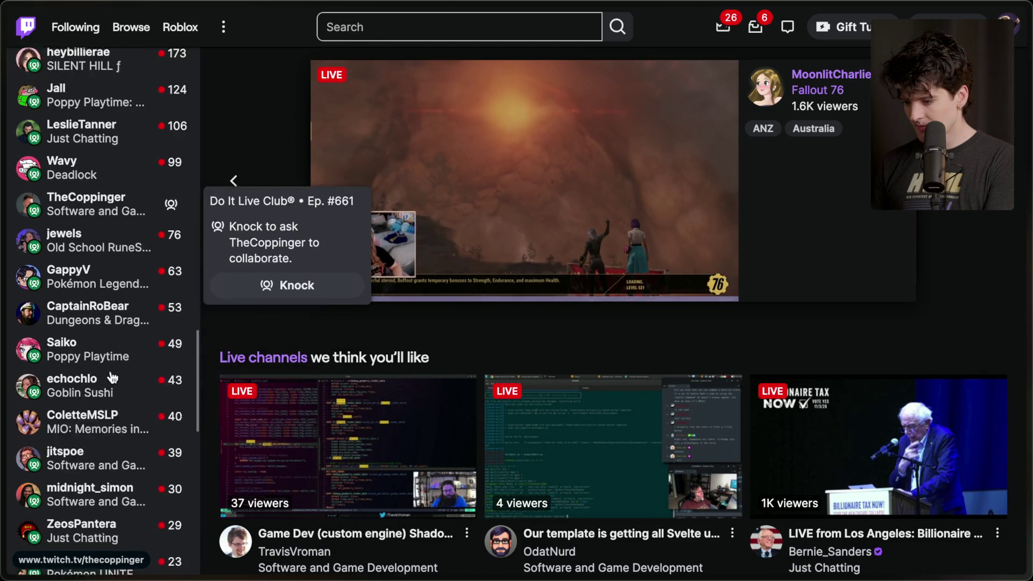
pyautogui.scroll(-1, 111, 375)
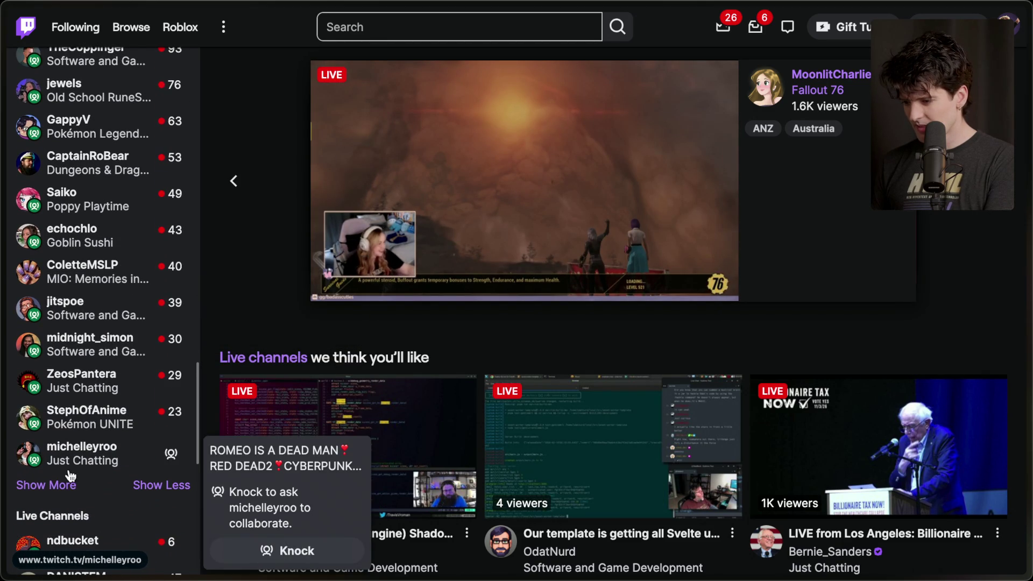
pyautogui.click(53, 485)
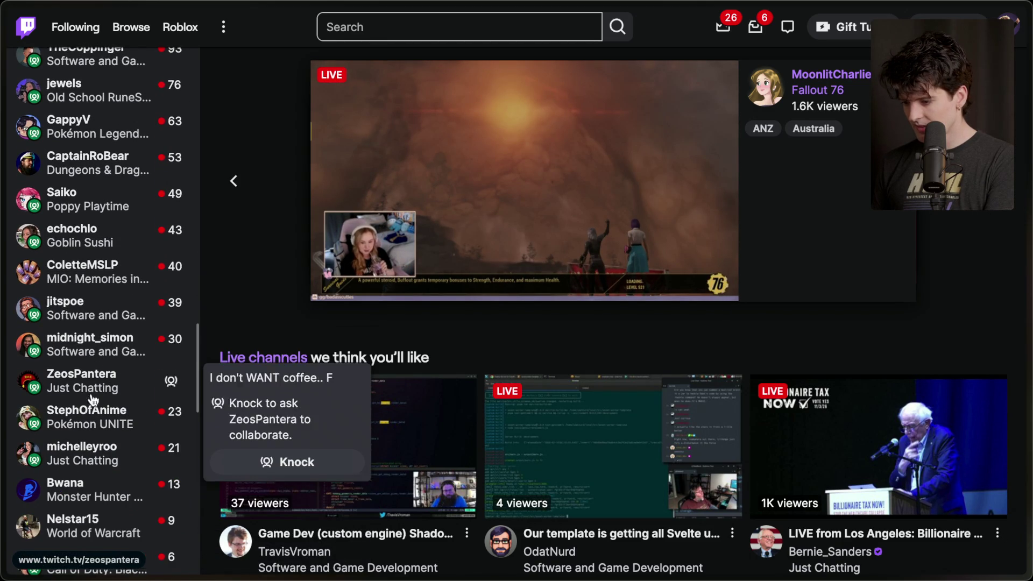
# - Find and open midnight_simon's channel page, then select their channel name
pyautogui.scroll(-2, 86, 425)
pyautogui.scroll(-3, 89, 424)
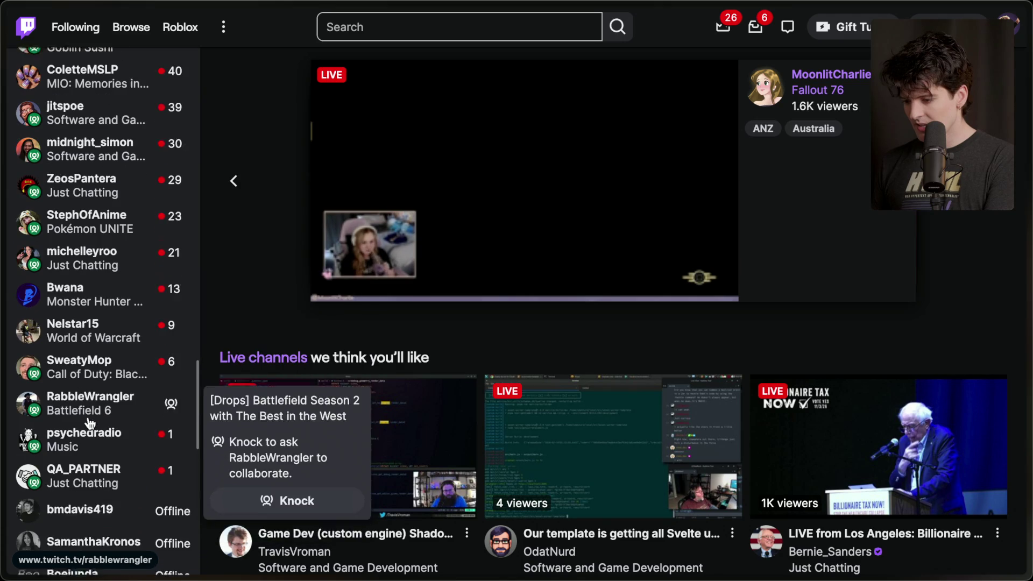
pyautogui.scroll(6, 90, 423)
pyautogui.scroll(3, 90, 424)
pyautogui.scroll(-3, 90, 424)
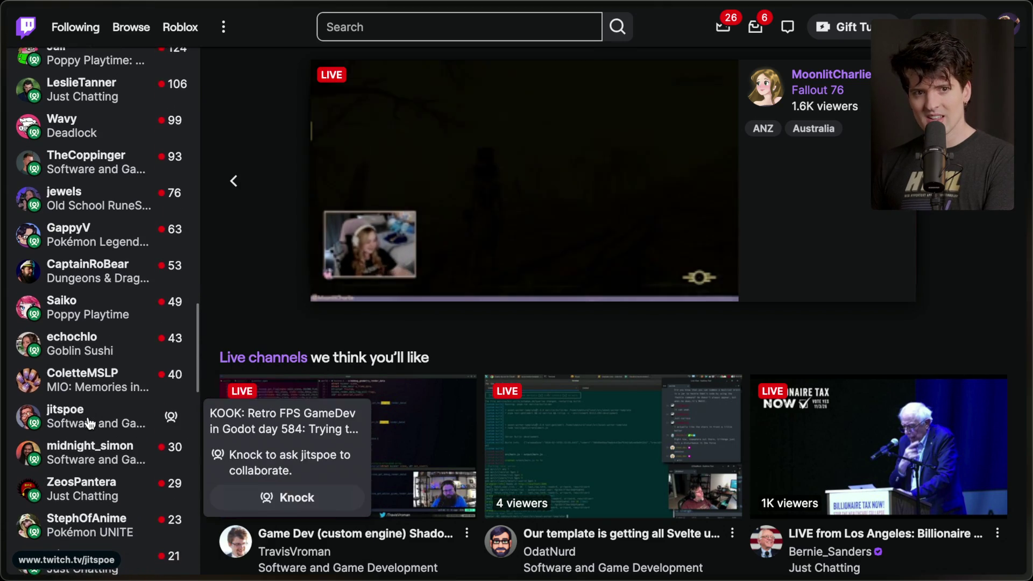
pyautogui.scroll(-1, 90, 423)
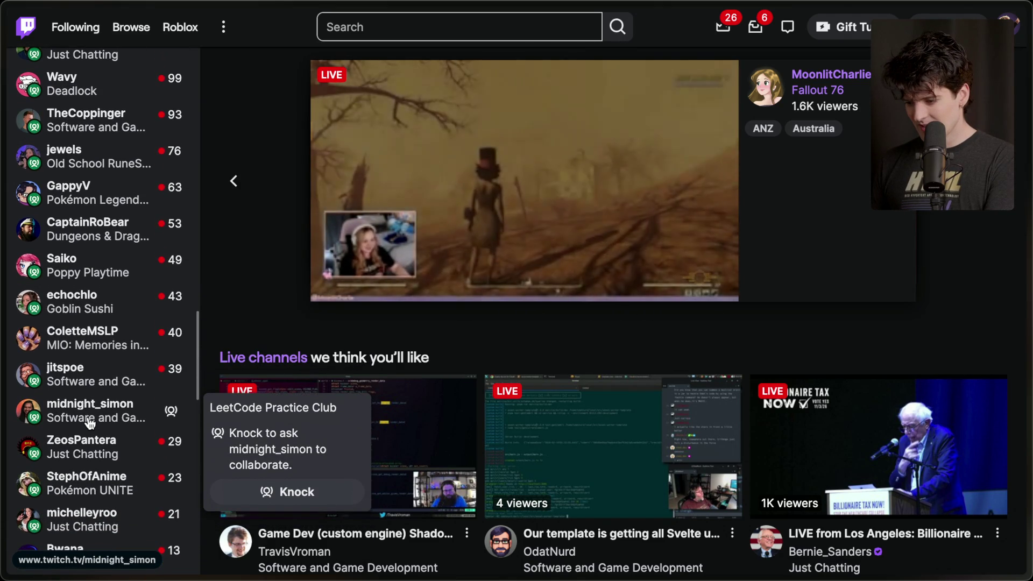
pyautogui.scroll(-1, 90, 424)
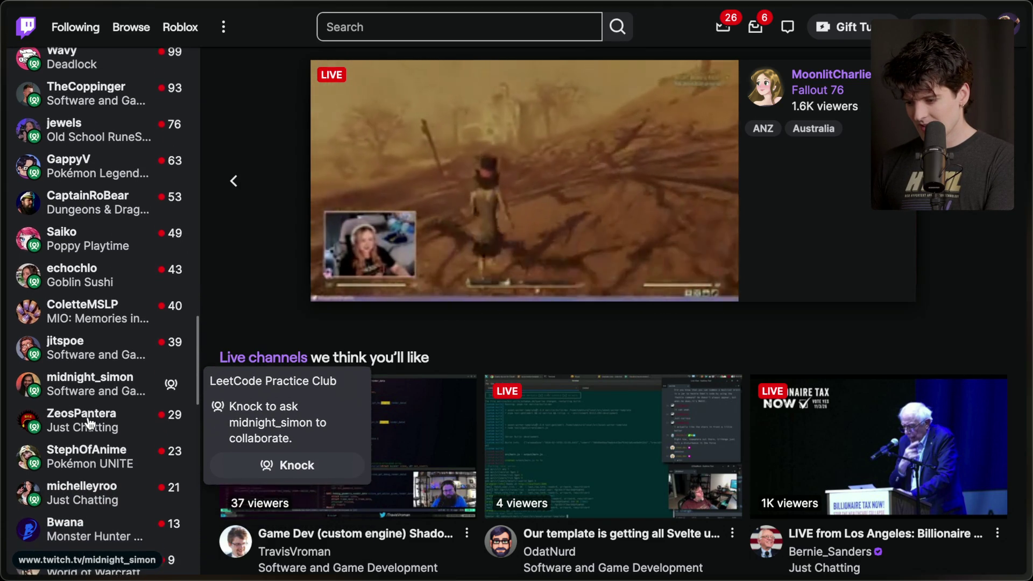
pyautogui.click(93, 396)
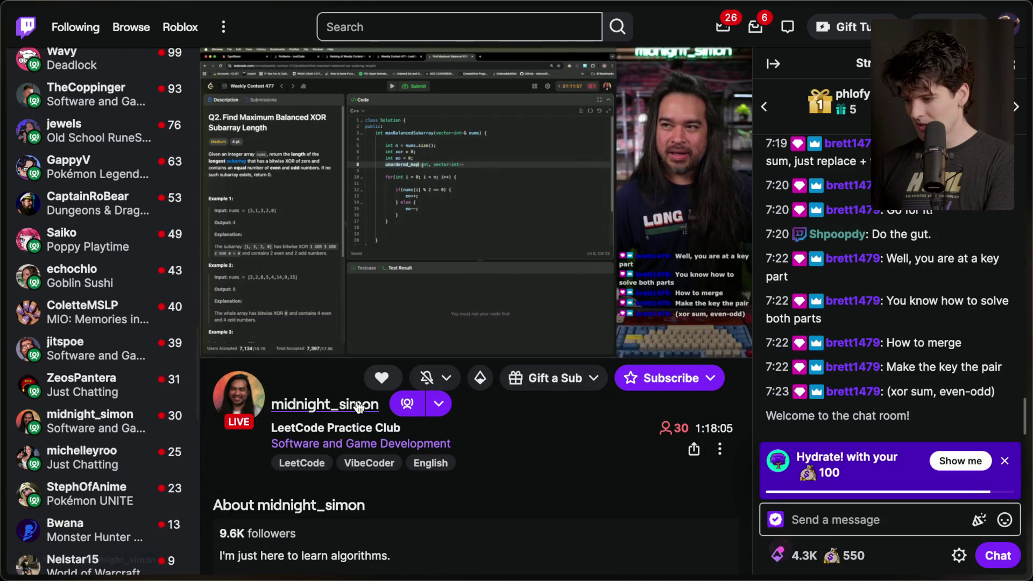
pyautogui.moveTo(381, 403); pyautogui.dragTo(269, 409)
pyautogui.hotkey('ctrl', 'c')
# - Go back to the Stream Manager dashboard and start a chat message
pyautogui.moveTo(1031, 291)
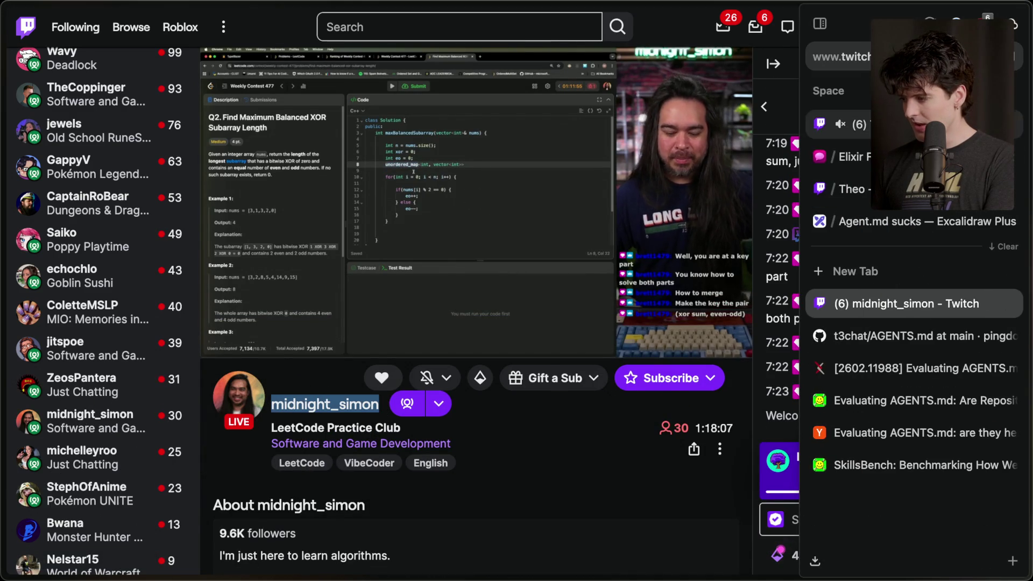
pyautogui.click(850, 183)
pyautogui.click(327, 525)
# - Send the chat command /raid midnight_simon, pasting the channel name
pyautogui.write('raid')
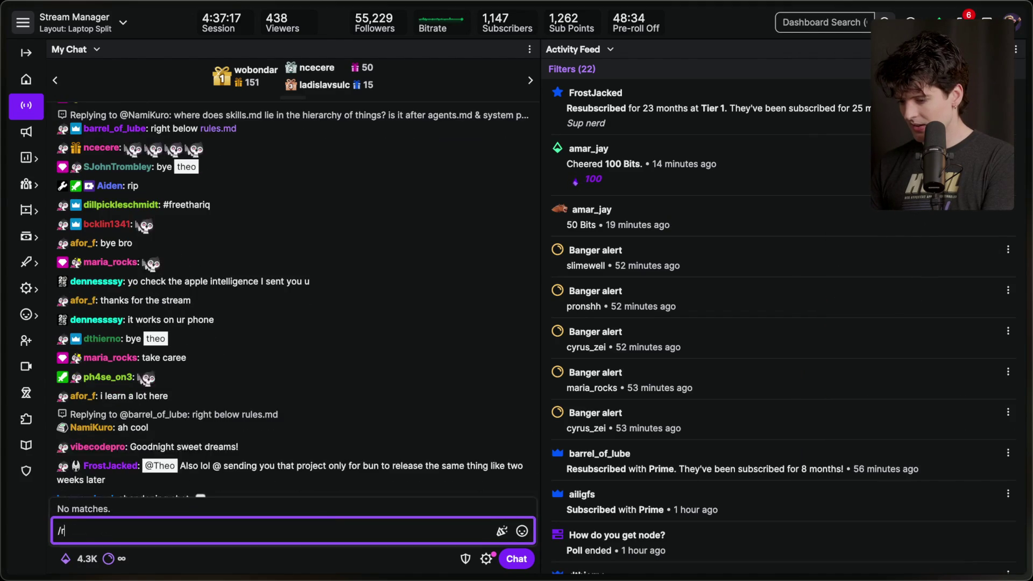
pyautogui.hotkey('ctrl', 'v')
pyautogui.press('BackSpace')
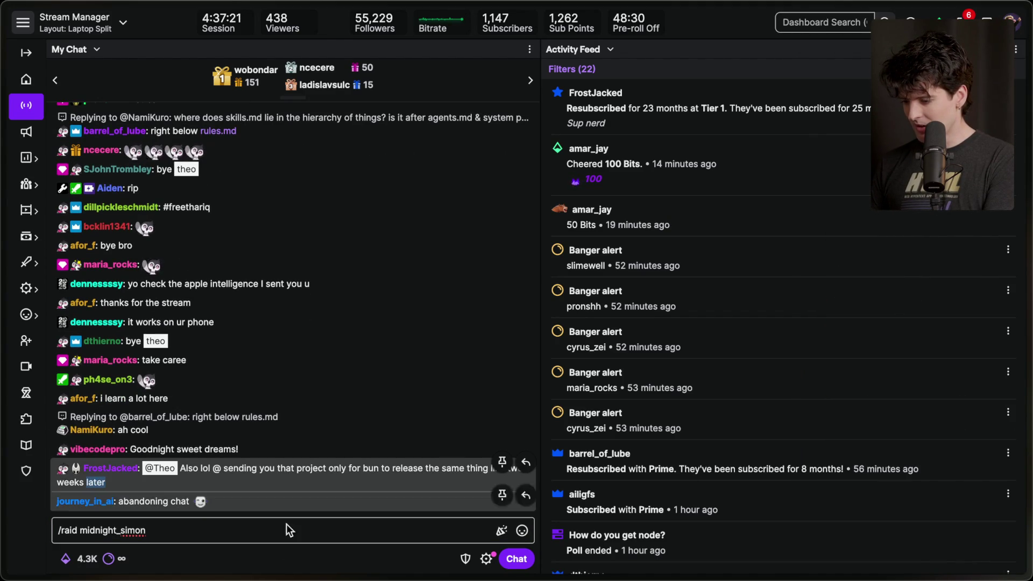
pyautogui.press('Return')
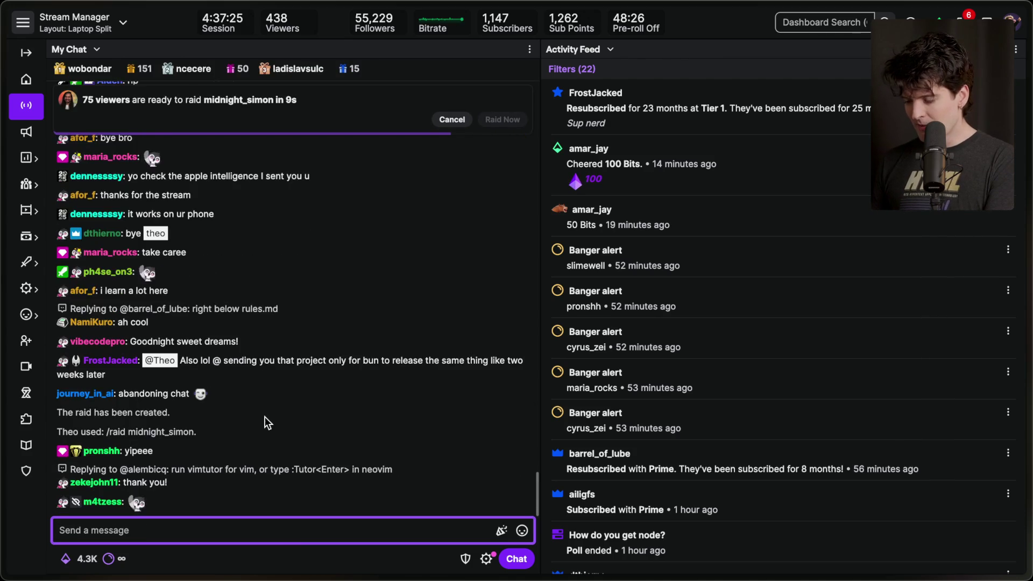
# - Start the raid to midnight_simon immediately with Raid Now
pyautogui.click(240, 103)
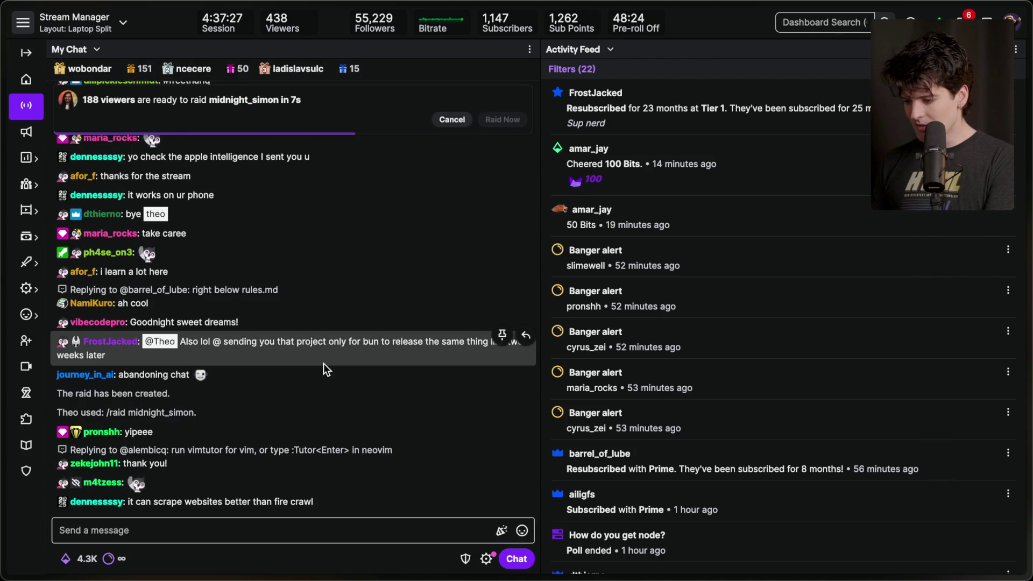
pyautogui.scroll(5, 325, 389)
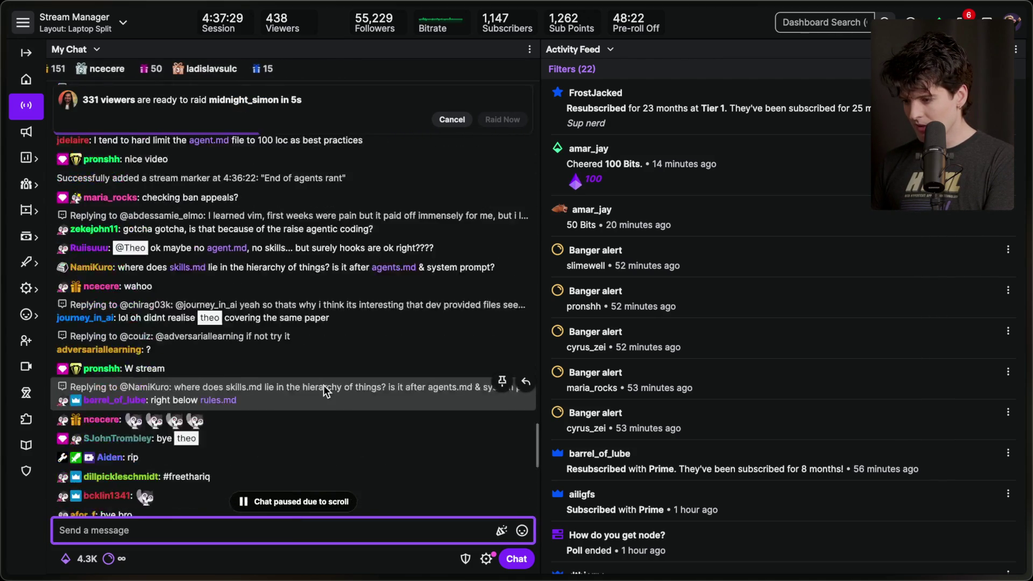
pyautogui.scroll(3, 324, 385)
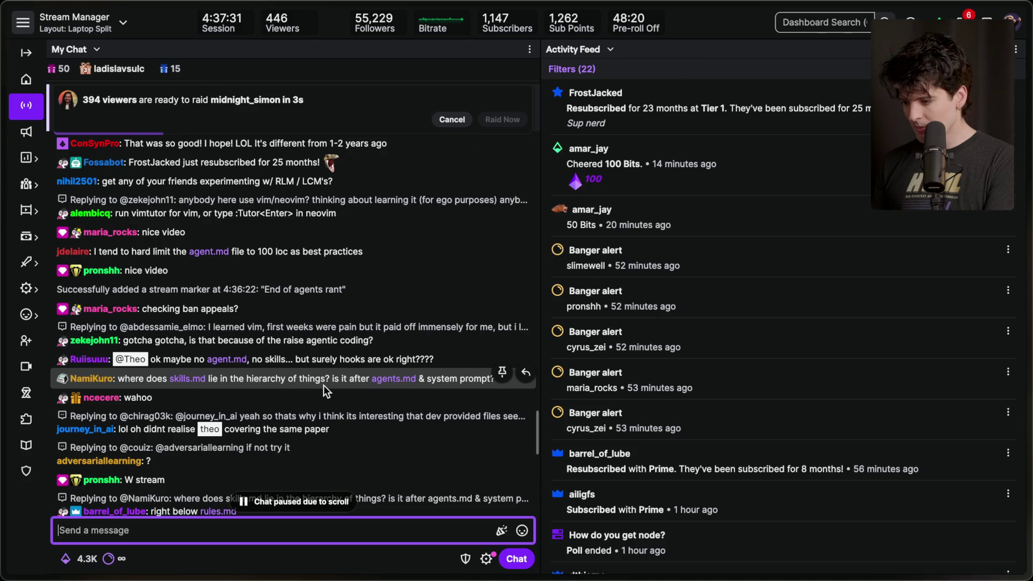
pyautogui.scroll(-10, 324, 386)
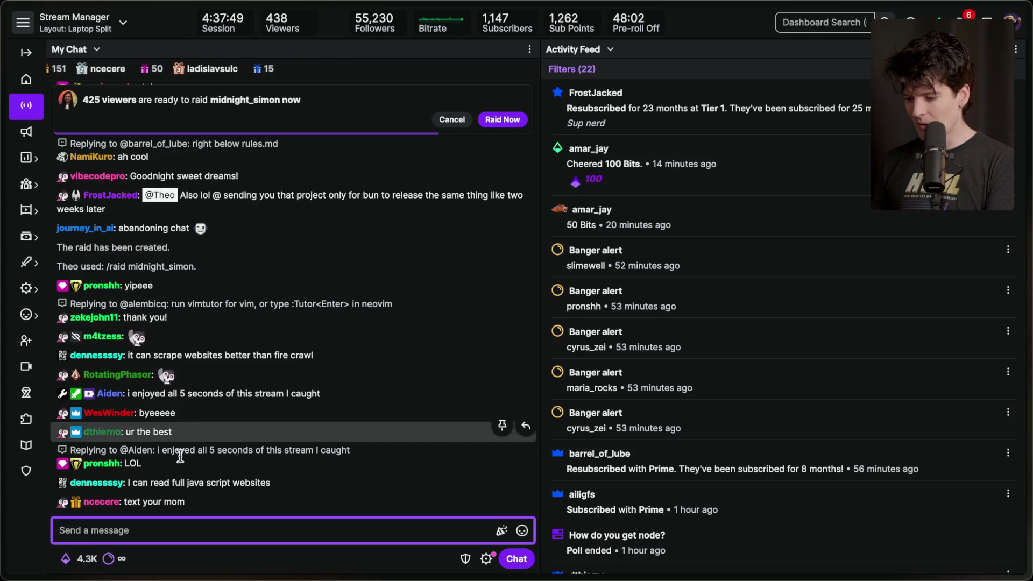
pyautogui.click(511, 122)
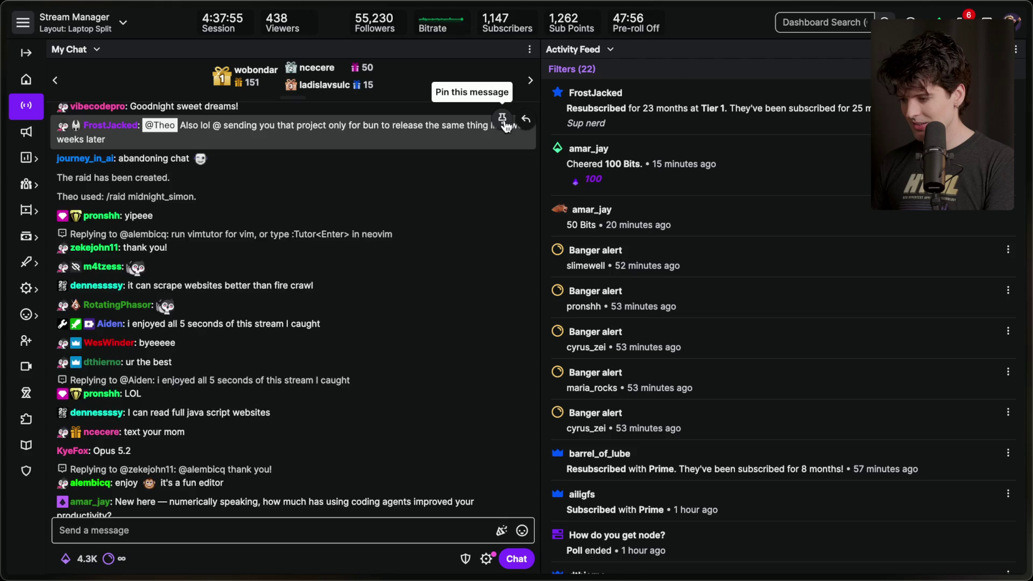
# - Switch to midnight_simon's channel tab and unmute their live stream
pyautogui.moveTo(1028, 246)
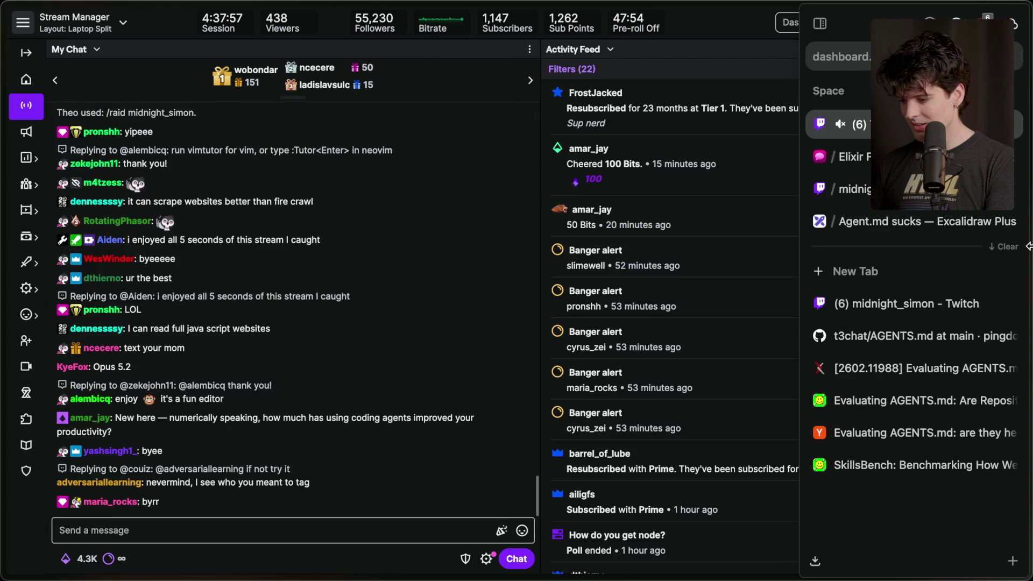
pyautogui.click(905, 270)
pyautogui.write('youtube.com/')
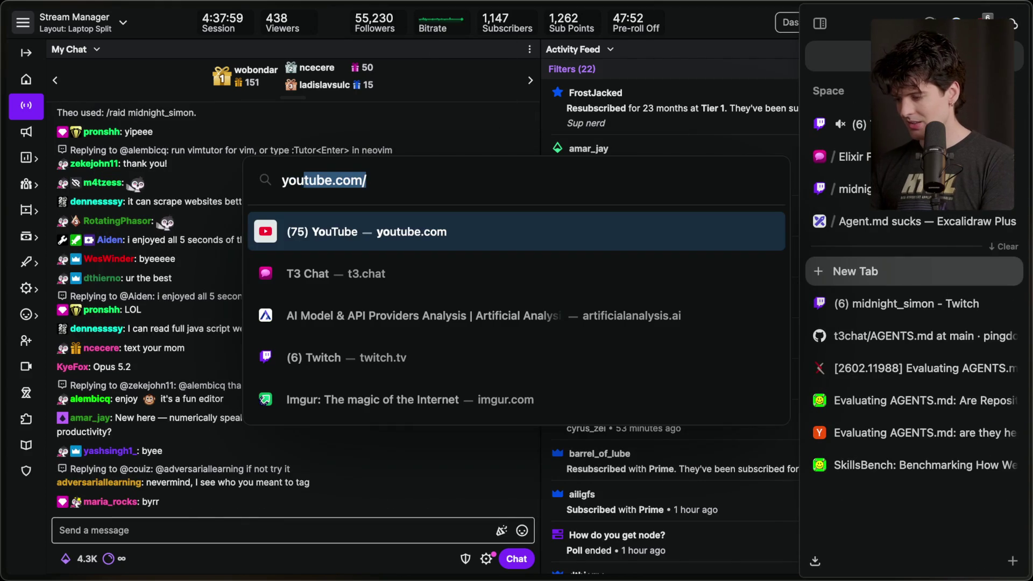
pyautogui.press('Escape')
pyautogui.click(906, 304)
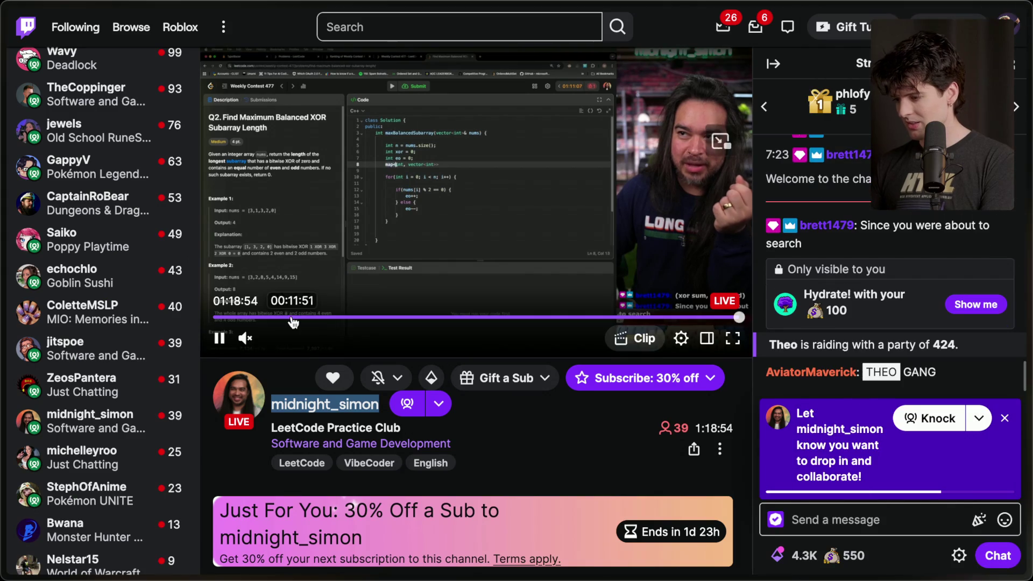
pyautogui.click(245, 339)
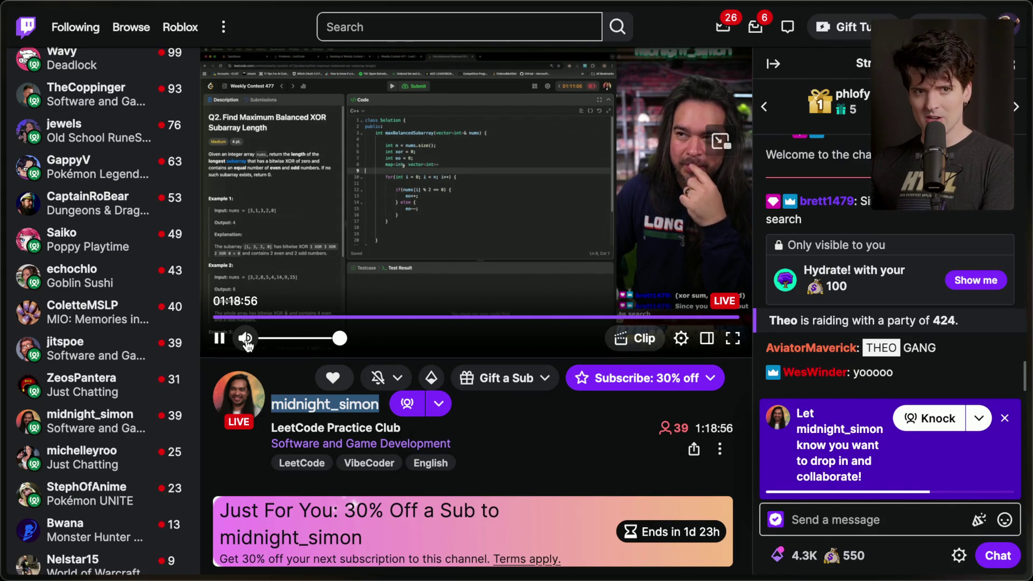